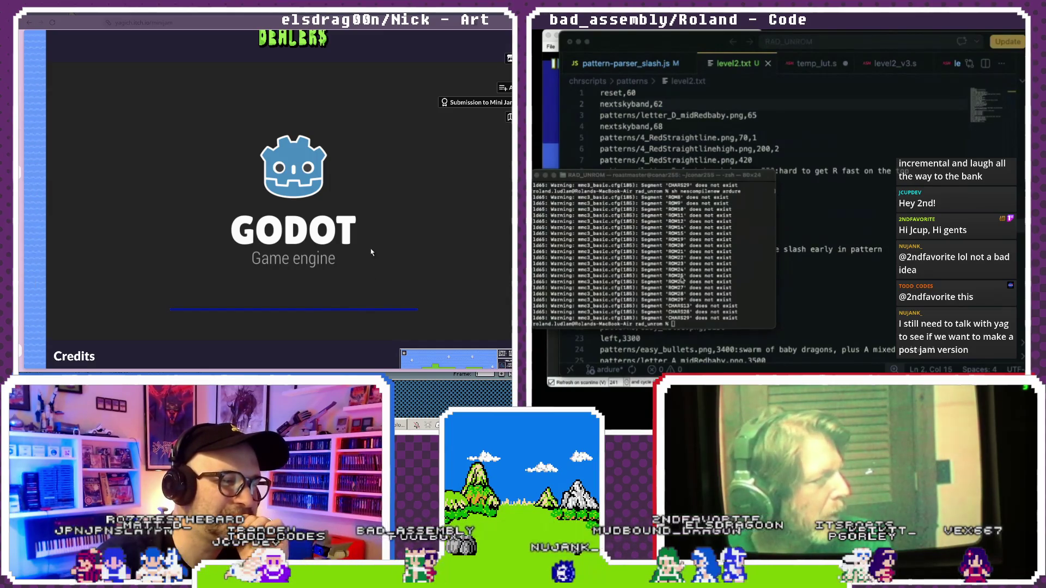
# From chrscripts, run node pattern-parser_slash on level2; it fails with SyntaxError: Unexpected token 'var'.
pyautogui.write('cd chrsc')
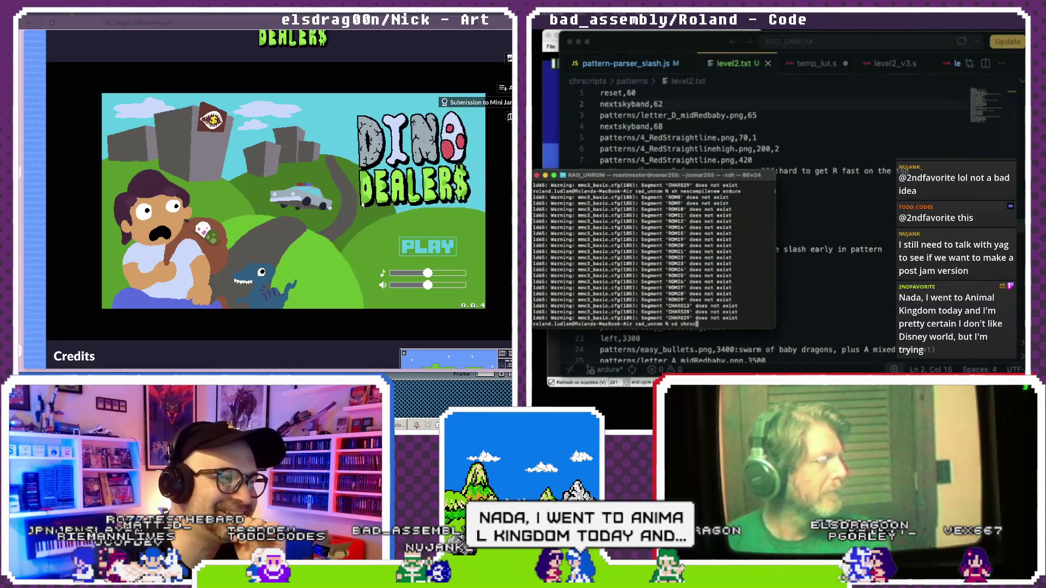
pyautogui.write('ripts')
pyautogui.press('Return')
pyautogui.write('no')
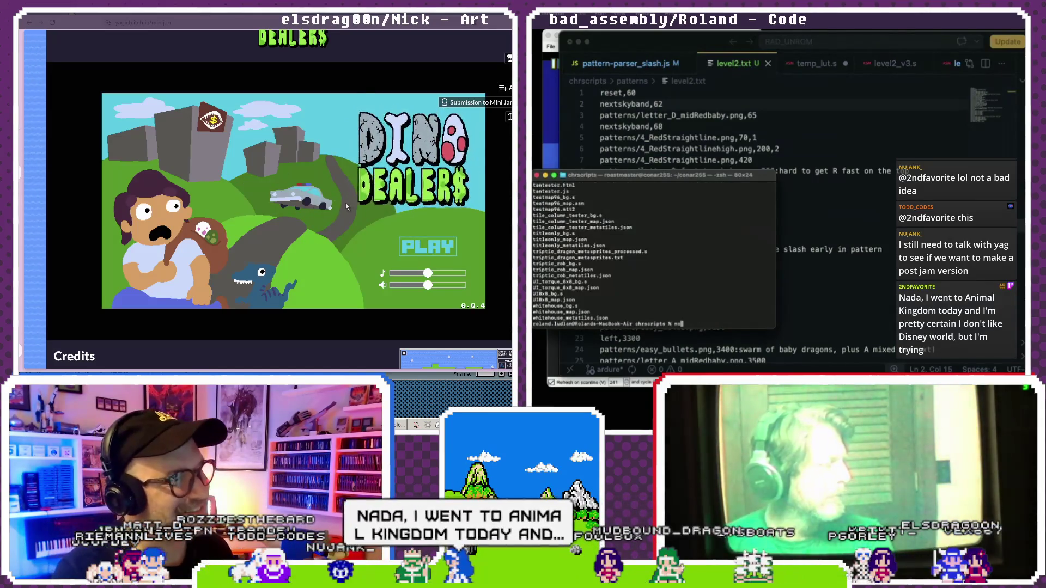
pyautogui.write('de pattern')
pyautogui.press('Return')
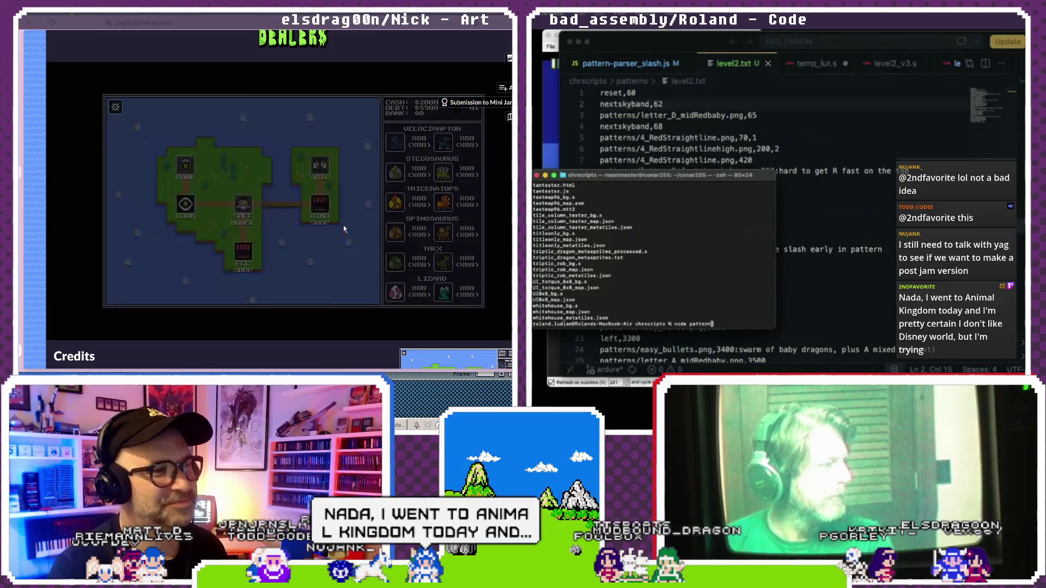
pyautogui.write('-parser_slash lev')
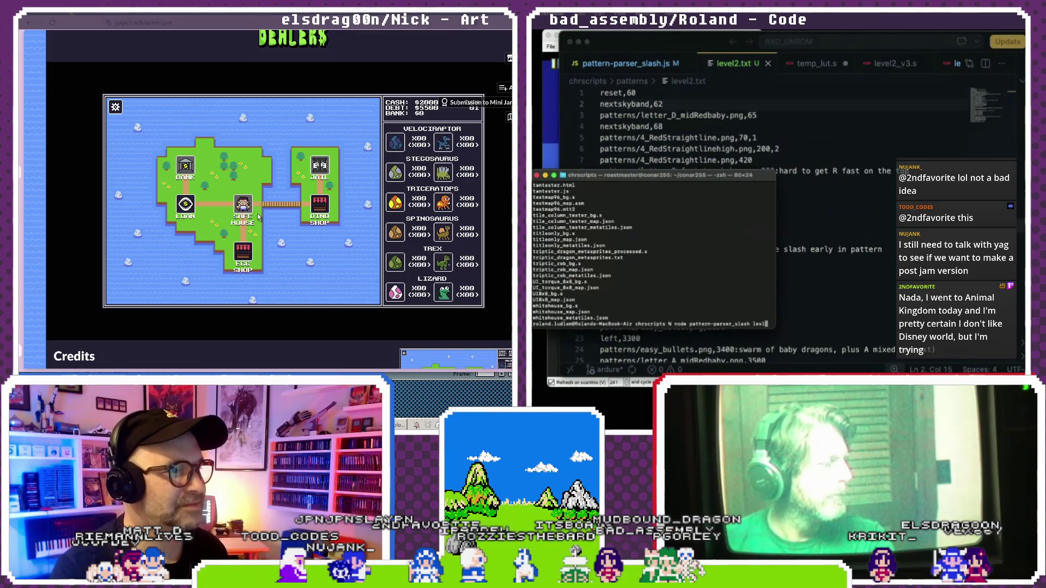
pyautogui.write('2')
pyautogui.press('Return')
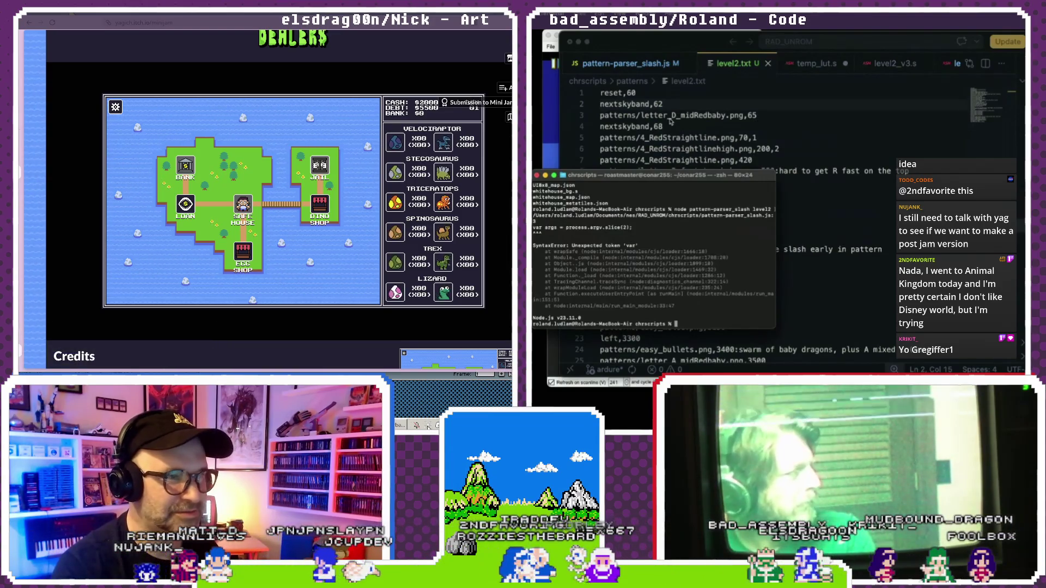
pyautogui.hotkey('alt', 'Tab')
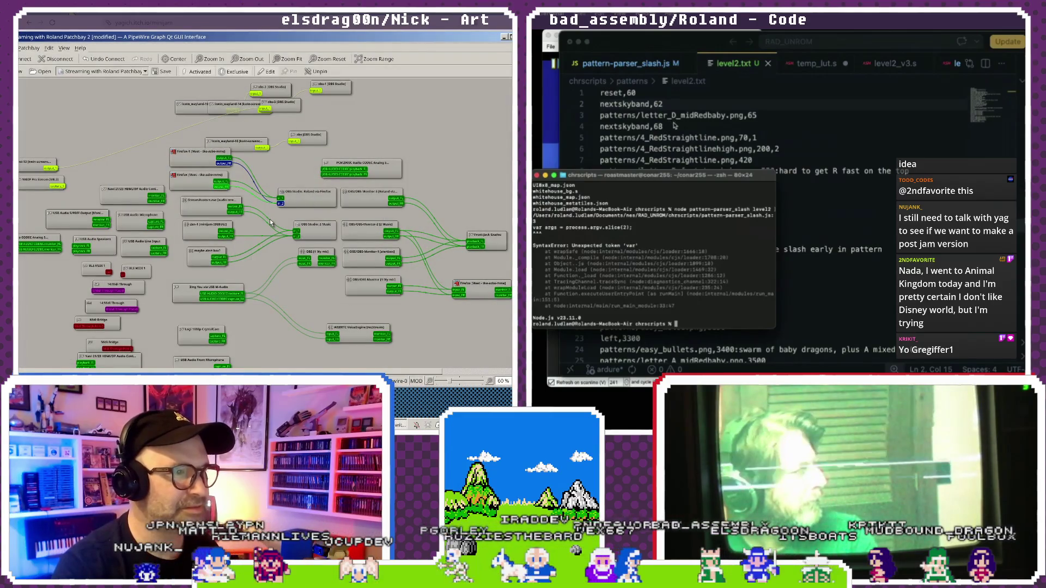
# Open pattern-parser_slash.js and scroll up to its top declarations.
pyautogui.click(675, 126)
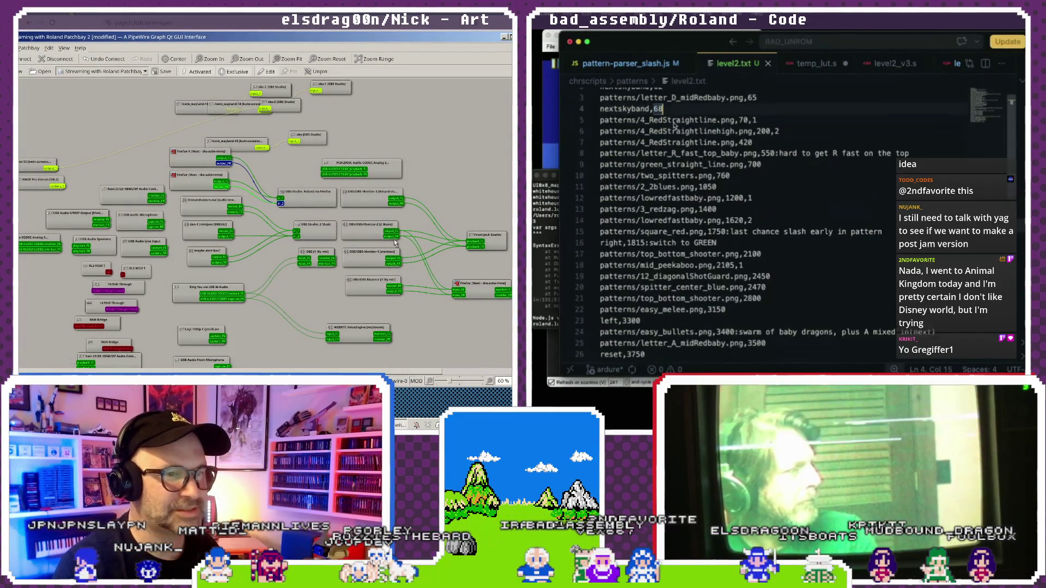
pyautogui.click(655, 64)
pyautogui.scroll(20, 687, 143)
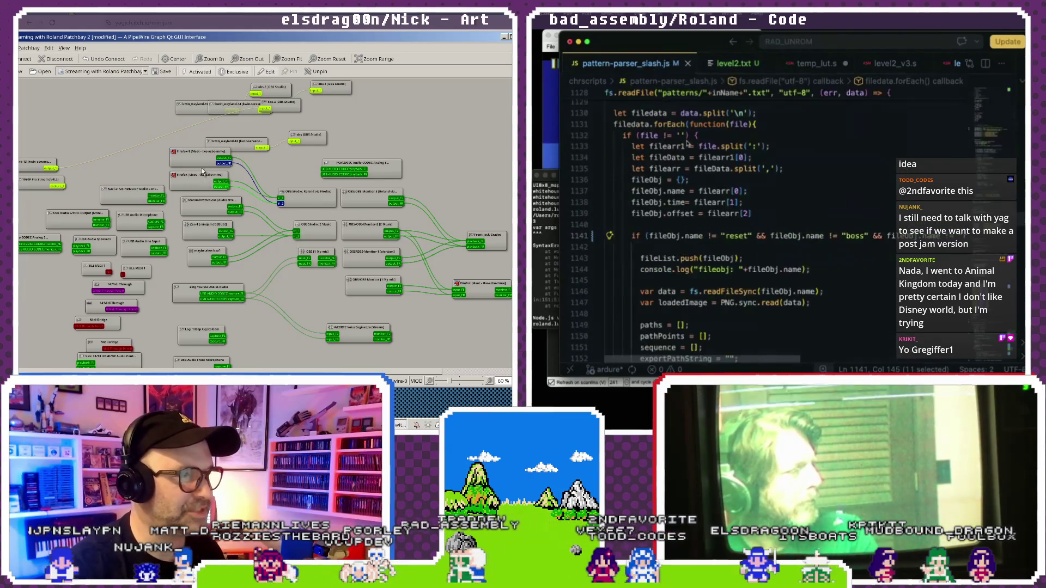
pyautogui.moveTo(204, 161)
pyautogui.mouseDown()
pyautogui.moveTo(192, 155)
pyautogui.moveTo(196, 175)
pyautogui.mouseUp()
pyautogui.scroll(15, 687, 144)
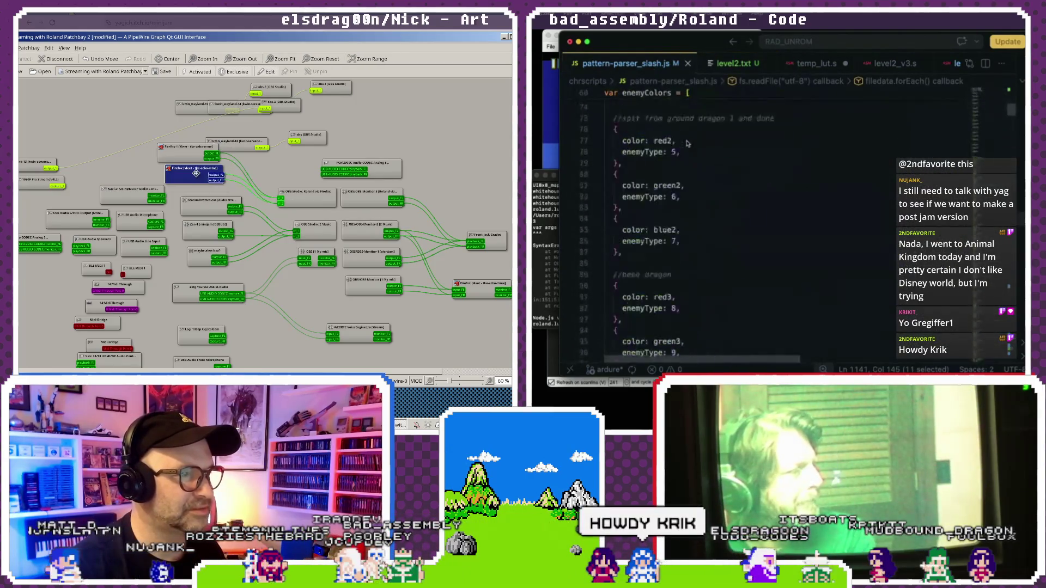
pyautogui.scroll(15, 687, 143)
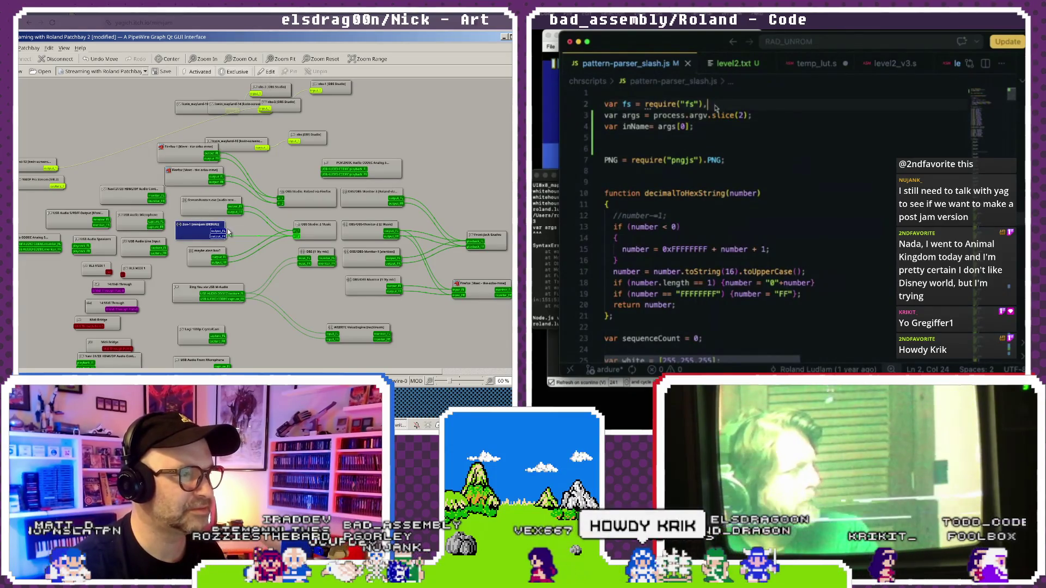
# Delete the 'var' keywords from the args and inName lines so all three share one var.
pyautogui.moveTo(297, 235); pyautogui.dragTo(297, 235)
pyautogui.press('Down')
pyautogui.press('Home')
pyautogui.press('Delete')
pyautogui.press('Delete')
pyautogui.press('Delete')
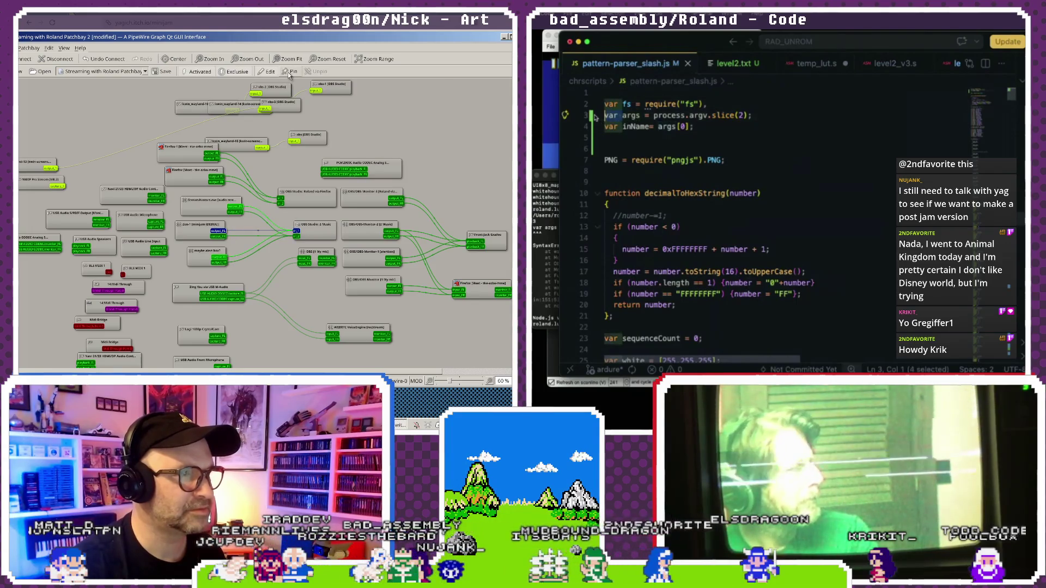
pyautogui.moveTo(624, 126); pyautogui.dragTo(604, 126)
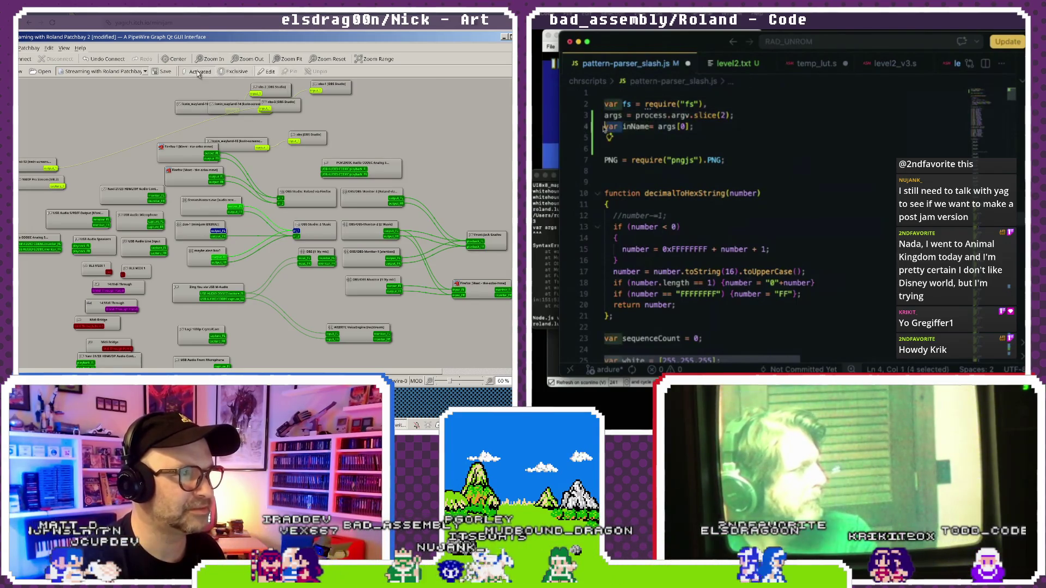
pyautogui.press('Delete')
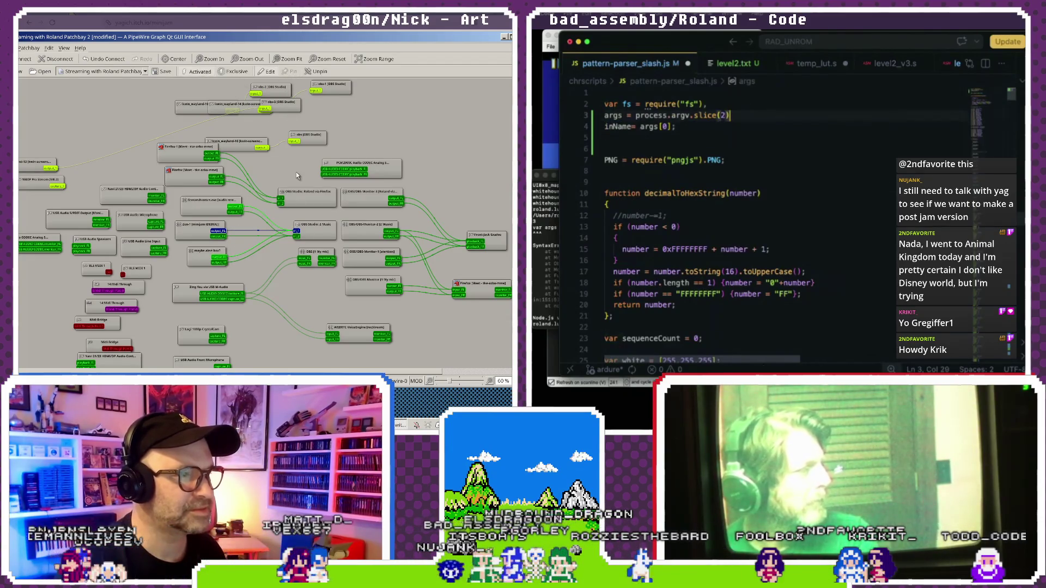
pyautogui.press('super+comma')
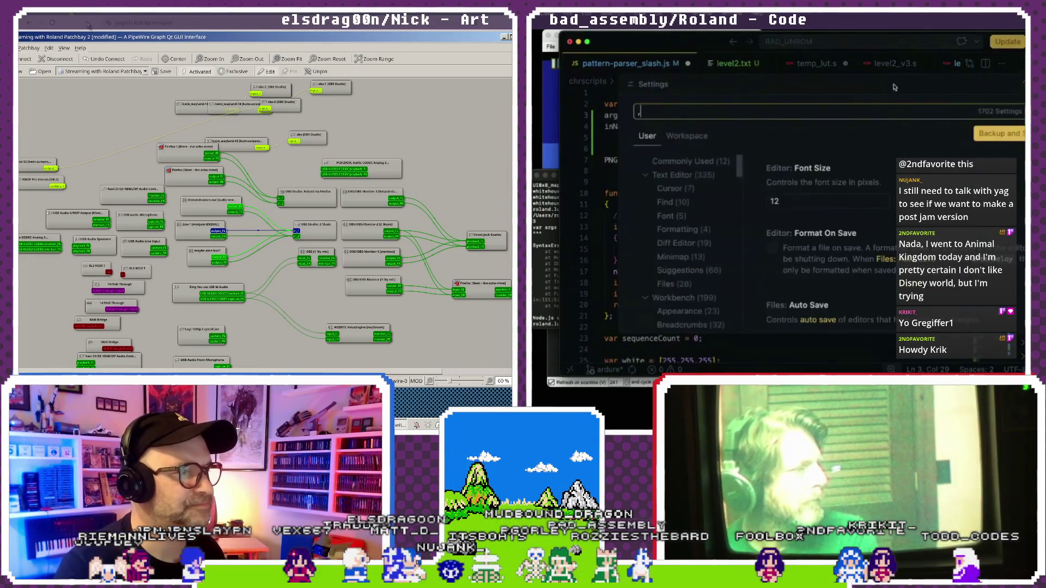
pyautogui.press('Escape')
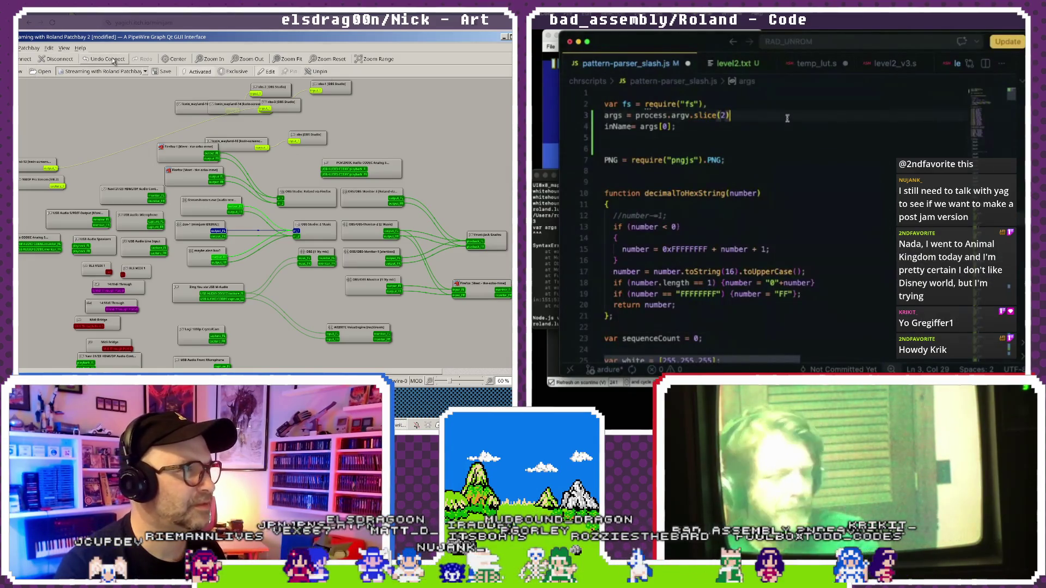
pyautogui.click(109, 27)
pyautogui.click(787, 135)
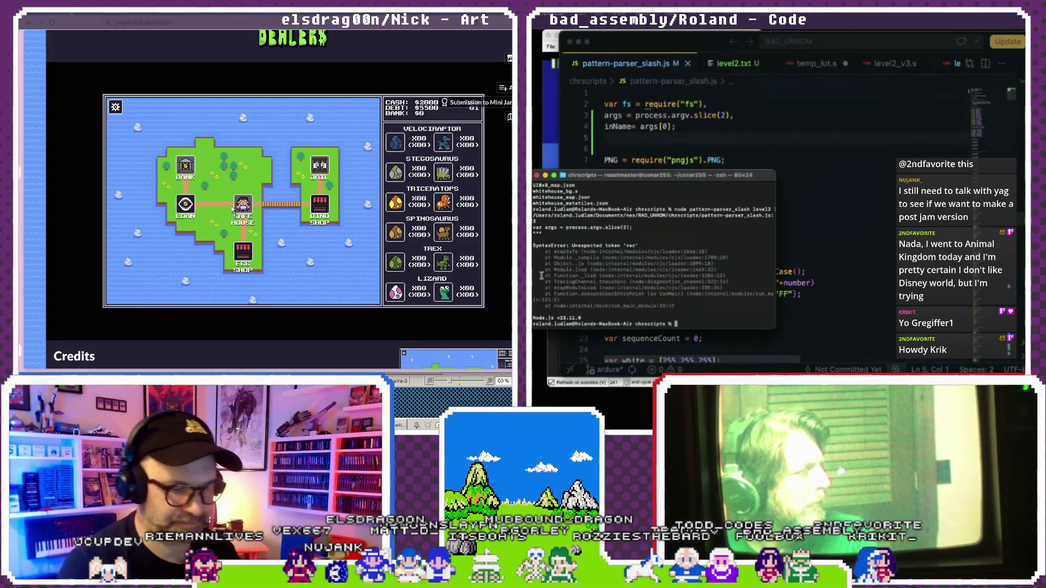
# Rerun node pattern-parser_slash level2 so level2's sequences and tetronimos are written.
pyautogui.hotkey('alt', 'Left')
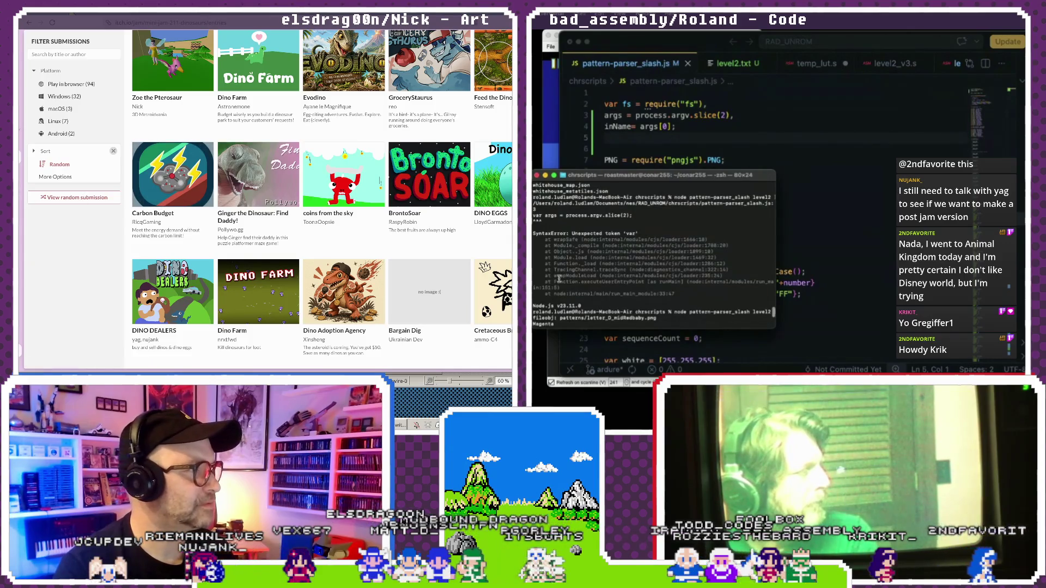
pyautogui.click(163, 291)
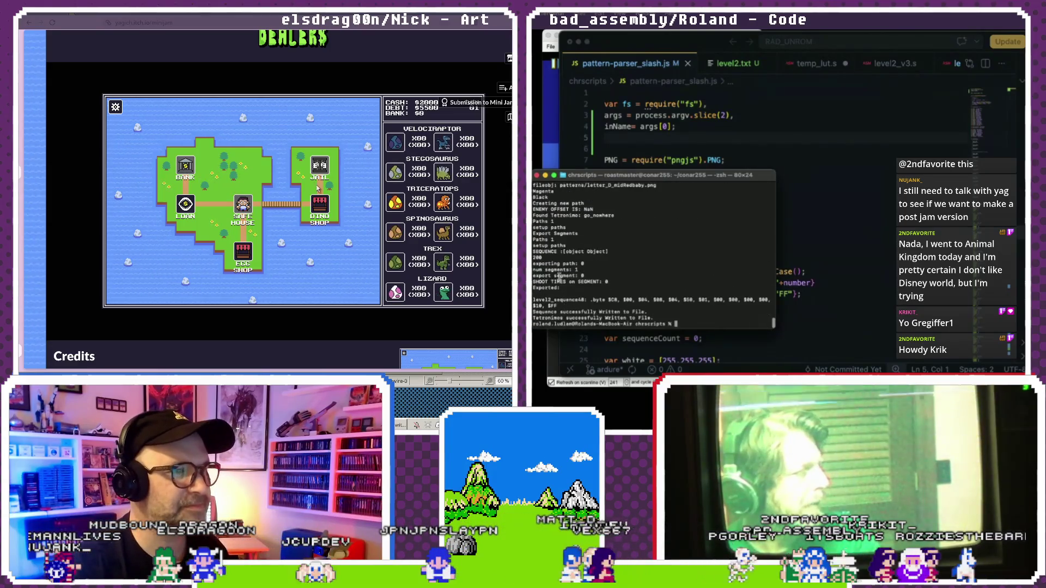
pyautogui.click(320, 206)
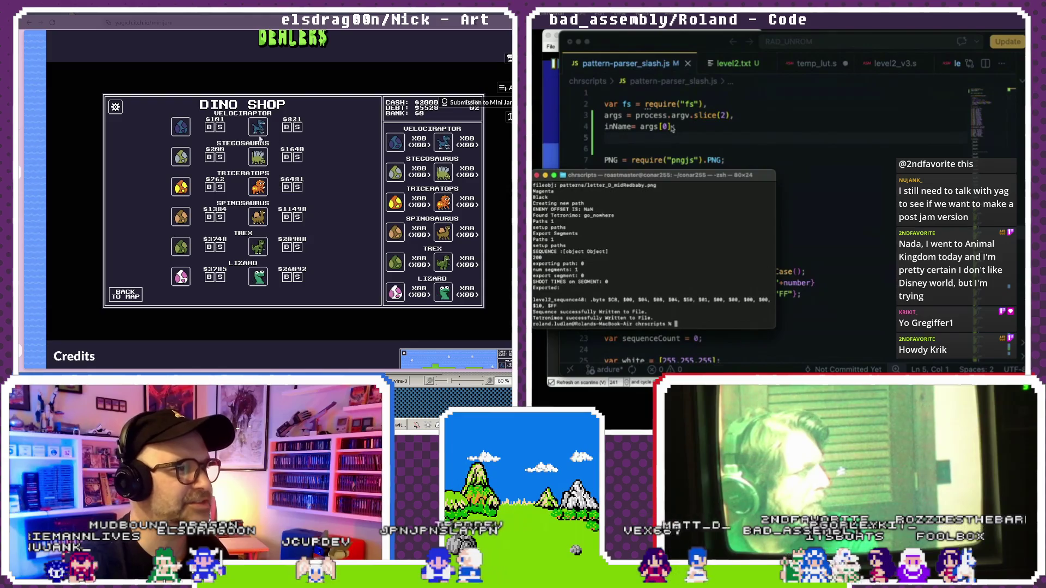
pyautogui.click(720, 135)
pyautogui.click(208, 187)
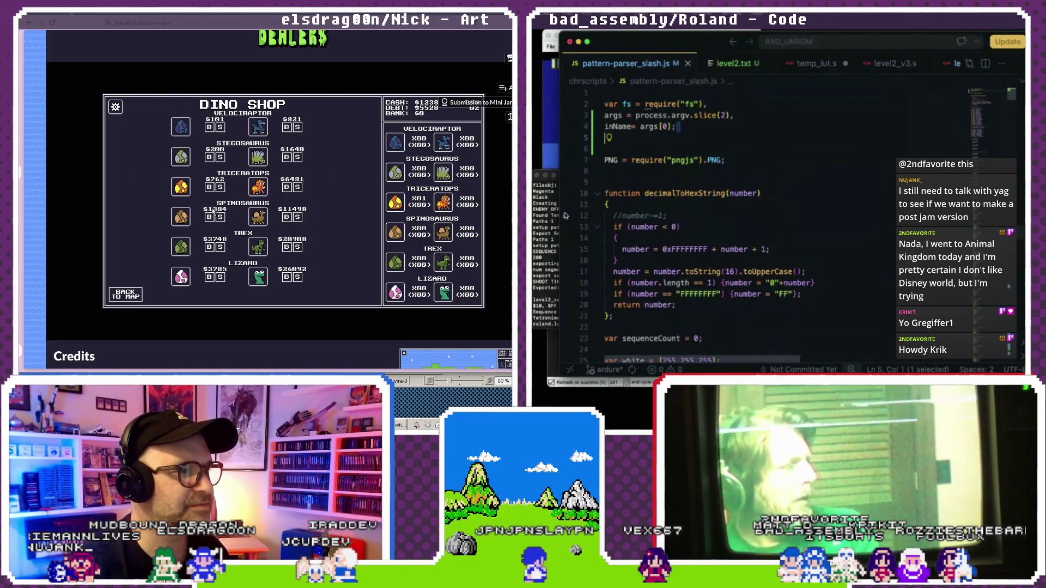
pyautogui.press('Escape')
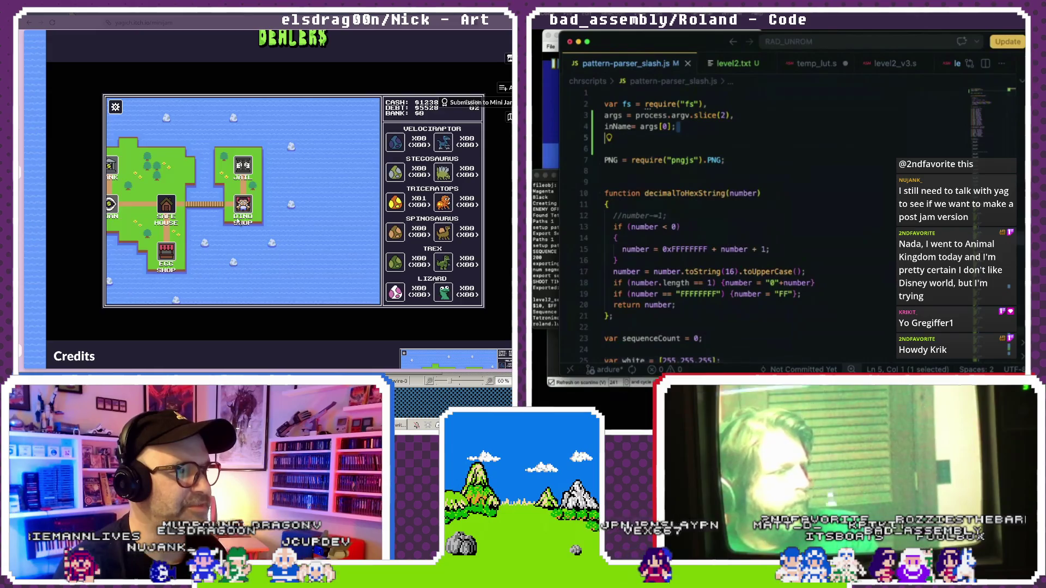
# Open the generated sequence_level2.s showing the level2_sequences .word table.
pyautogui.press('Left')
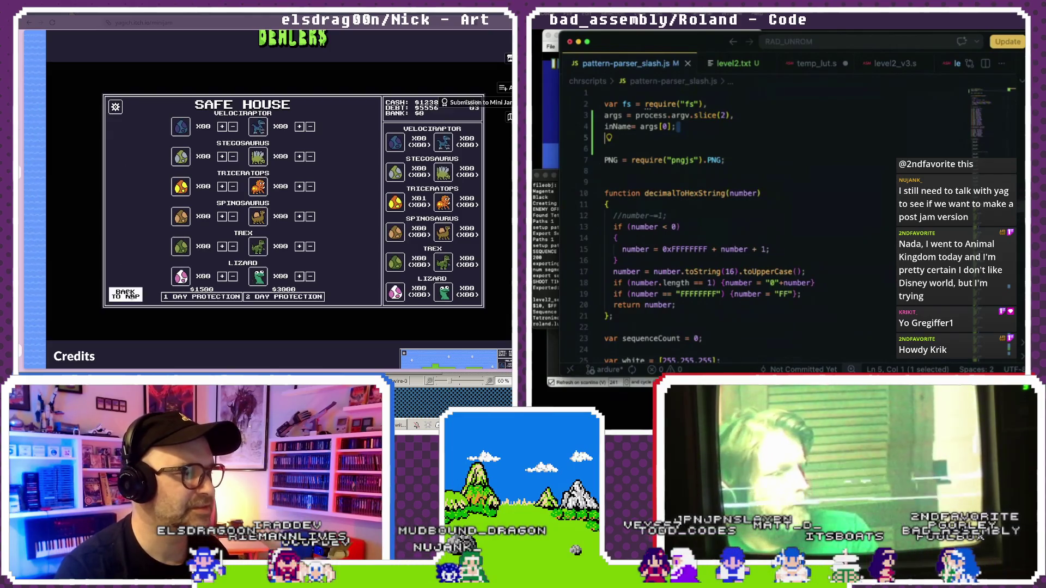
pyautogui.click(131, 295)
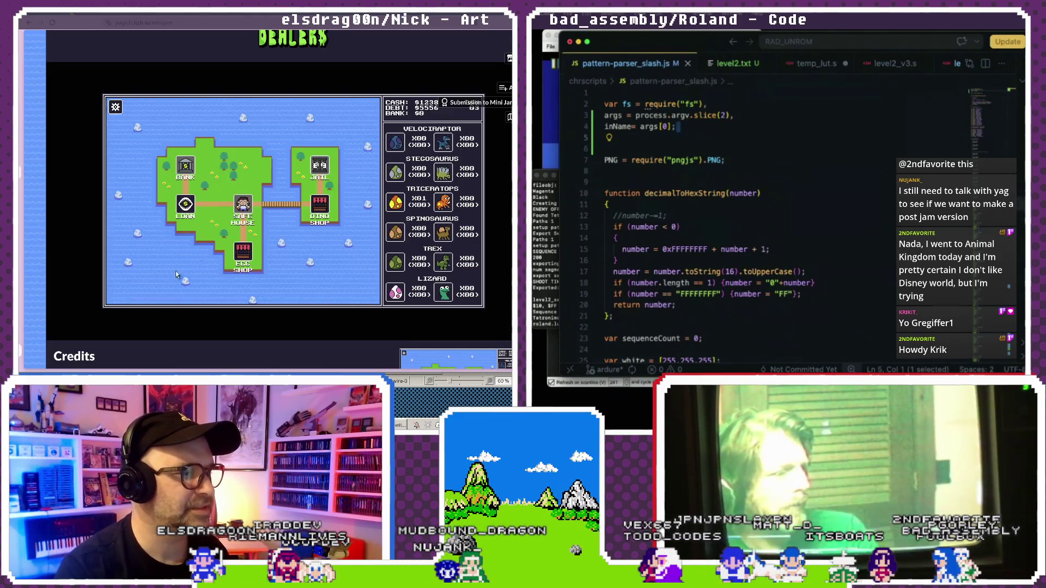
pyautogui.click(244, 250)
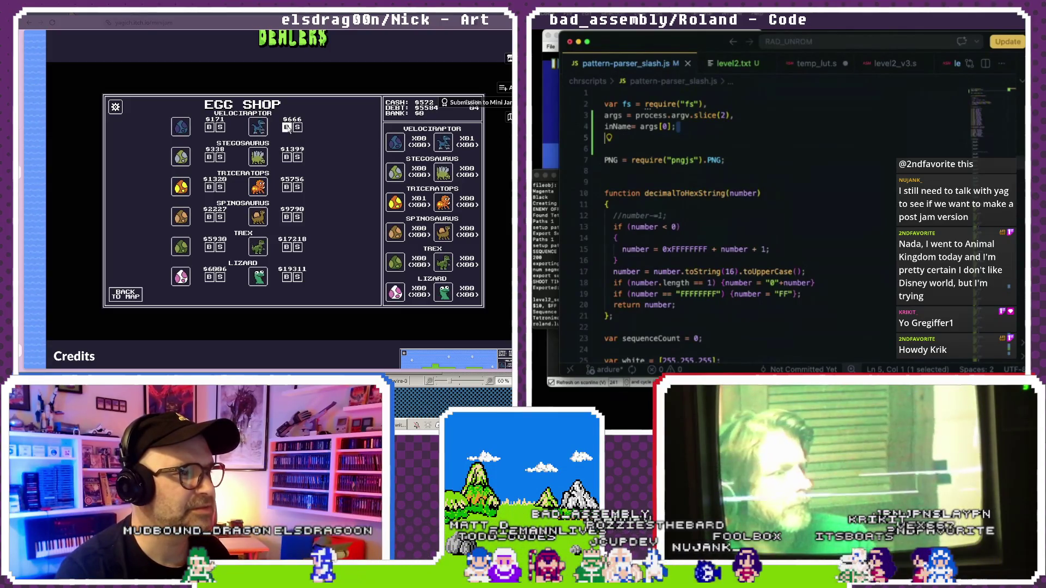
pyautogui.click(125, 293)
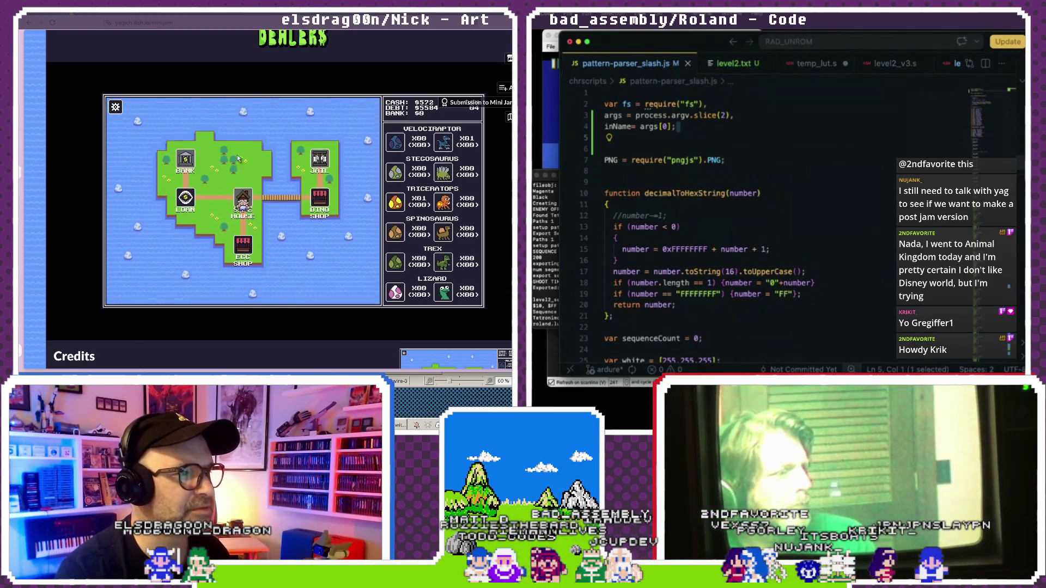
pyautogui.click(238, 157)
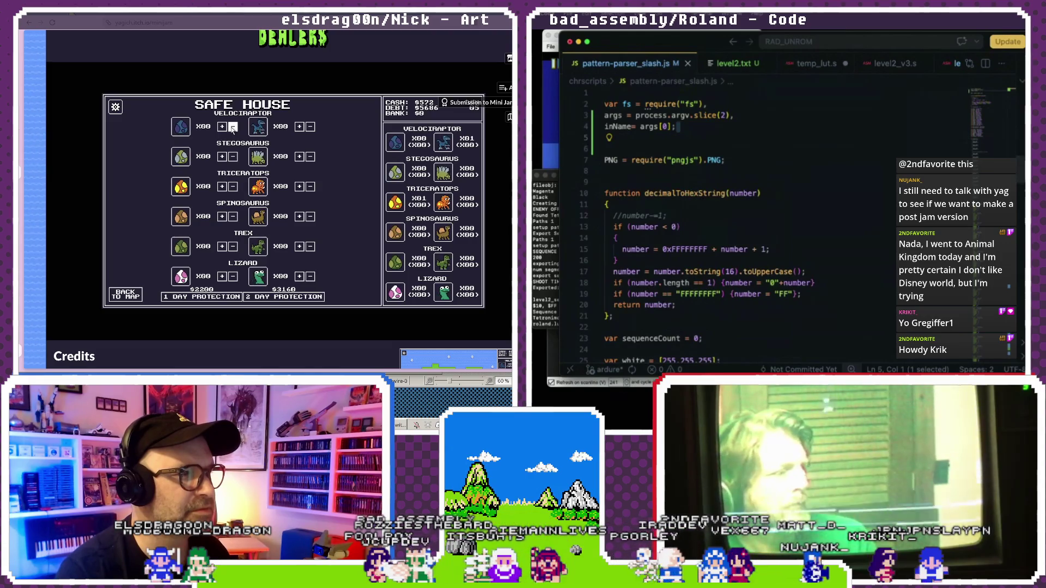
pyautogui.click(133, 299)
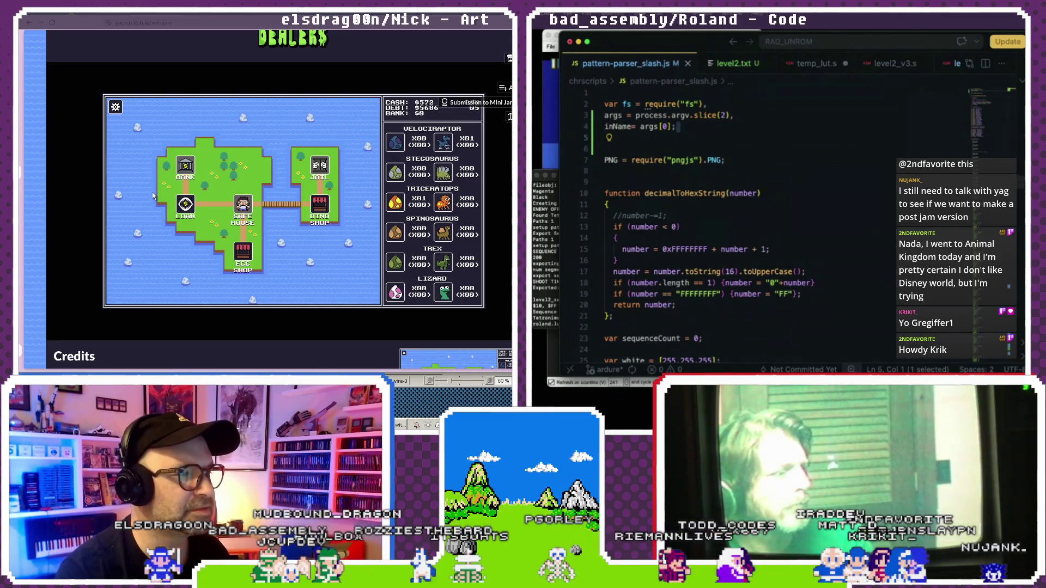
pyautogui.click(185, 203)
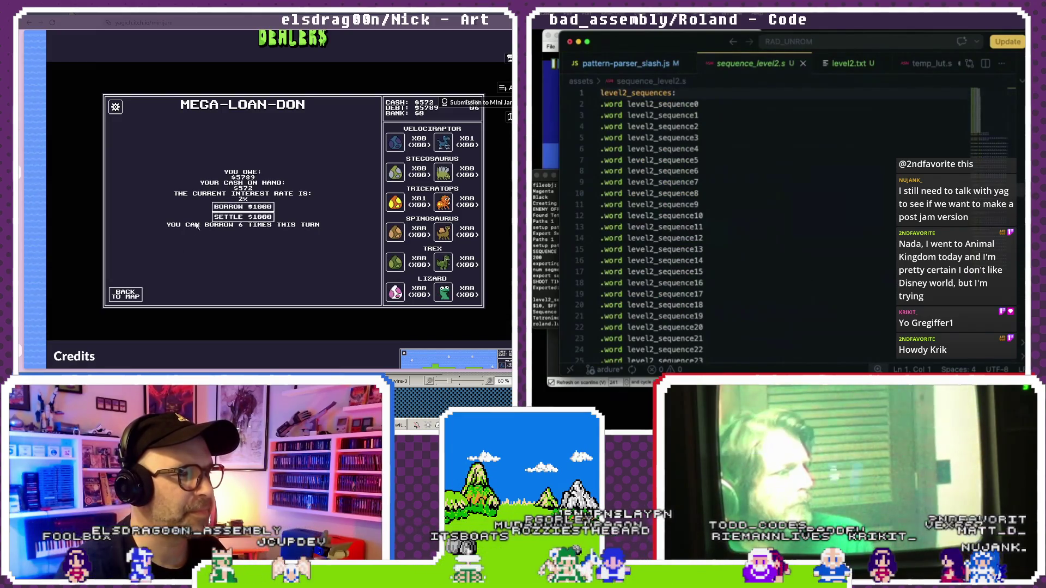
# Look over the .byte data for each level2_sequence label, then return to pattern-parser_slash.js.
pyautogui.click(127, 294)
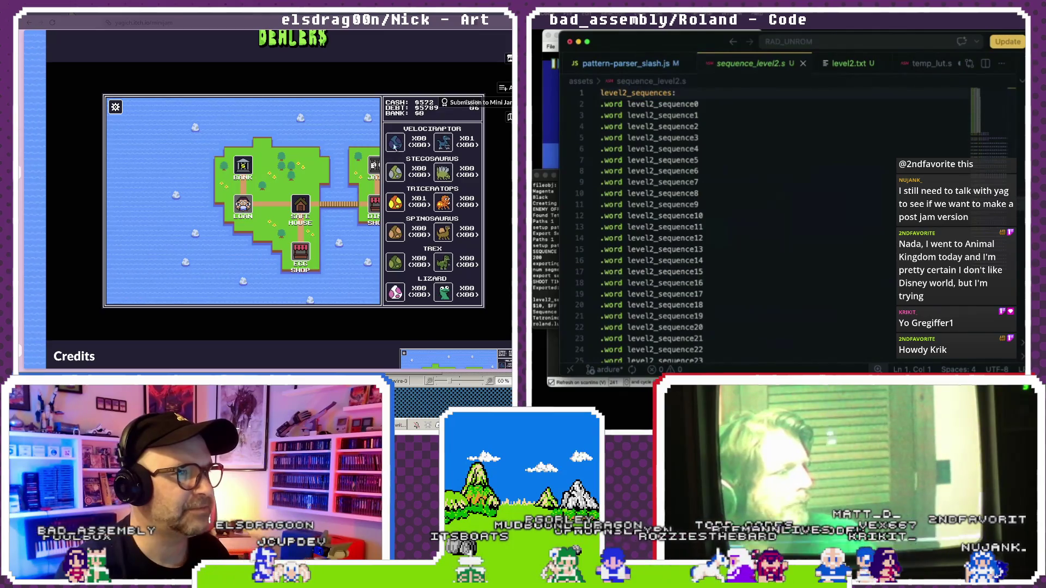
pyautogui.scroll(-10, 709, 218)
pyautogui.click(248, 159)
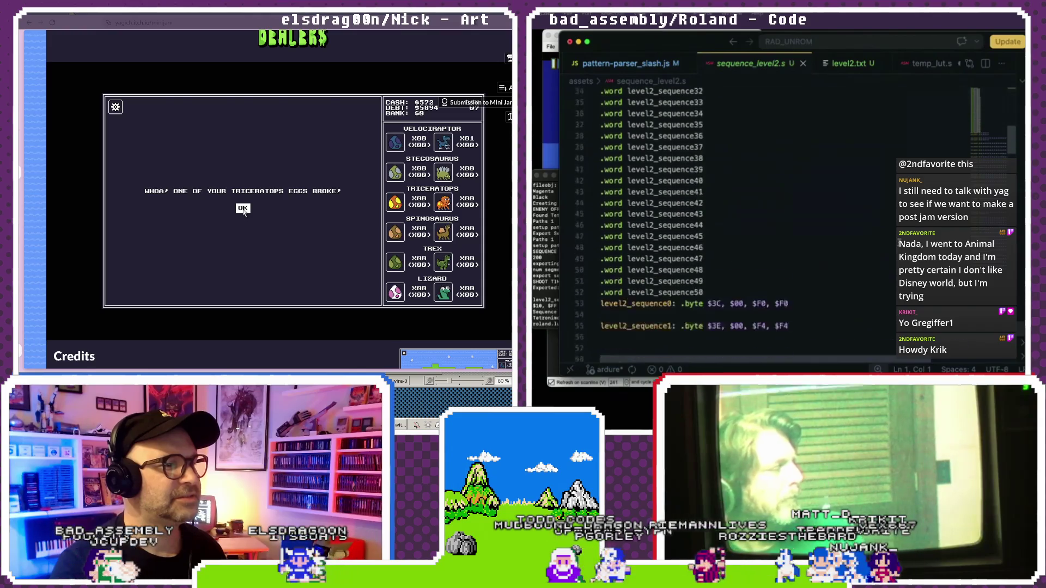
pyautogui.click(243, 210)
pyautogui.moveTo(789, 196); pyautogui.dragTo(755, 197)
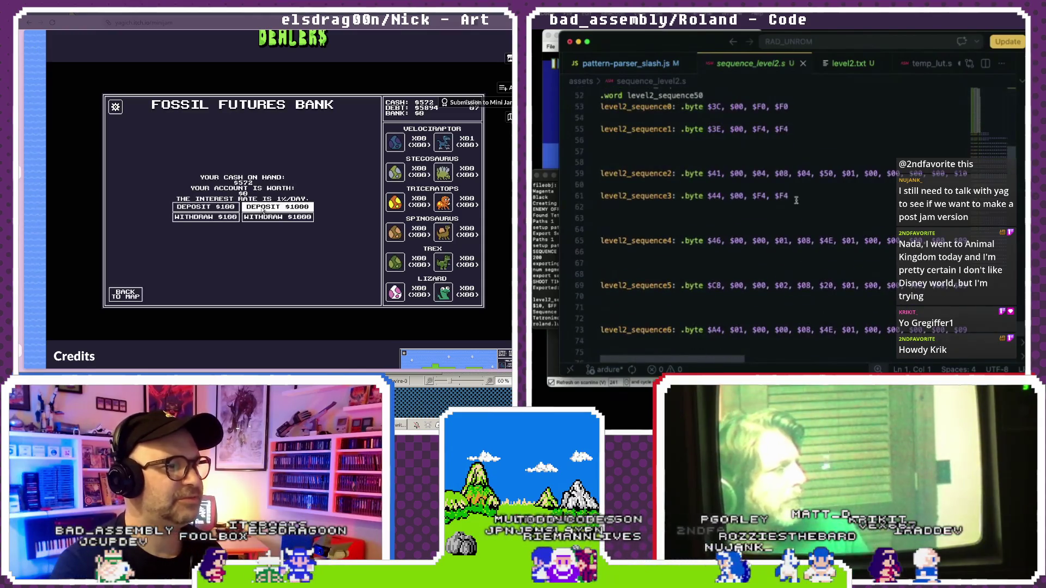
pyautogui.click(791, 129)
pyautogui.click(681, 129)
pyautogui.scroll(-20, 692, 142)
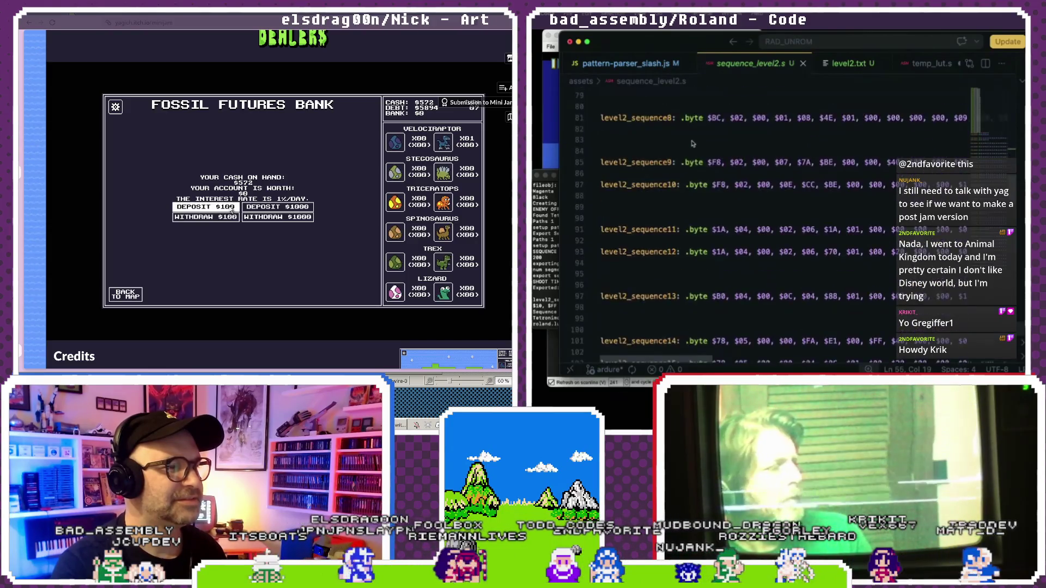
pyautogui.scroll(8, 700, 141)
pyautogui.scroll(4, 712, 138)
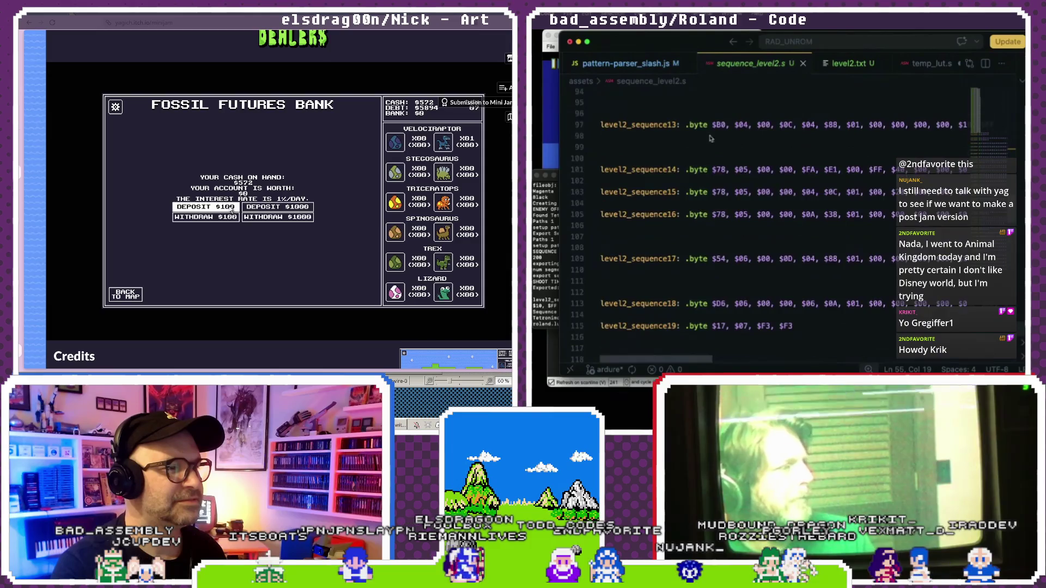
pyautogui.click(641, 66)
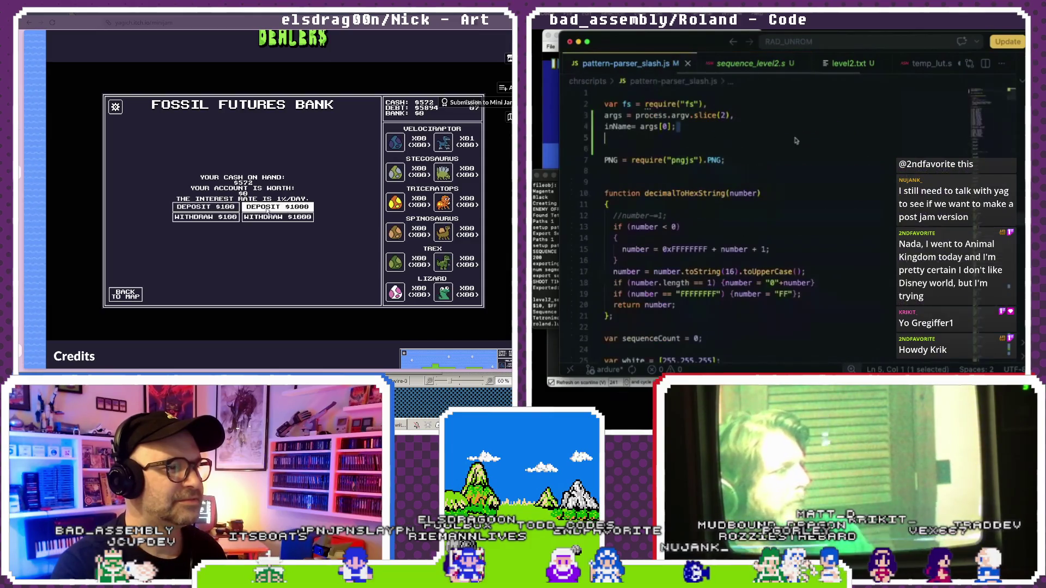
# Deposit $100 twice at the bank, then check the loan office and safe house.
pyautogui.click(213, 207)
pyautogui.click(209, 205)
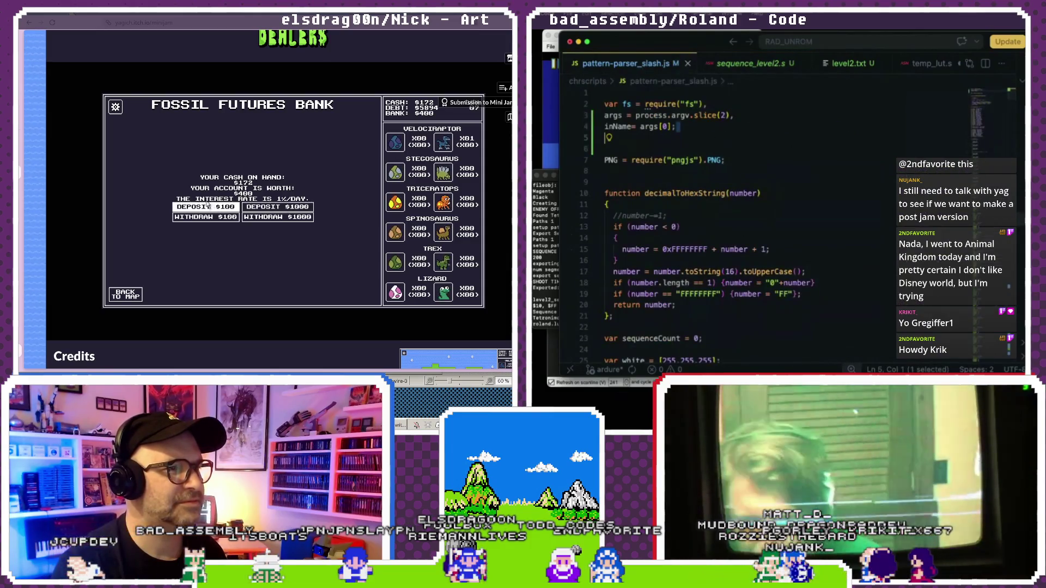
pyautogui.click(126, 293)
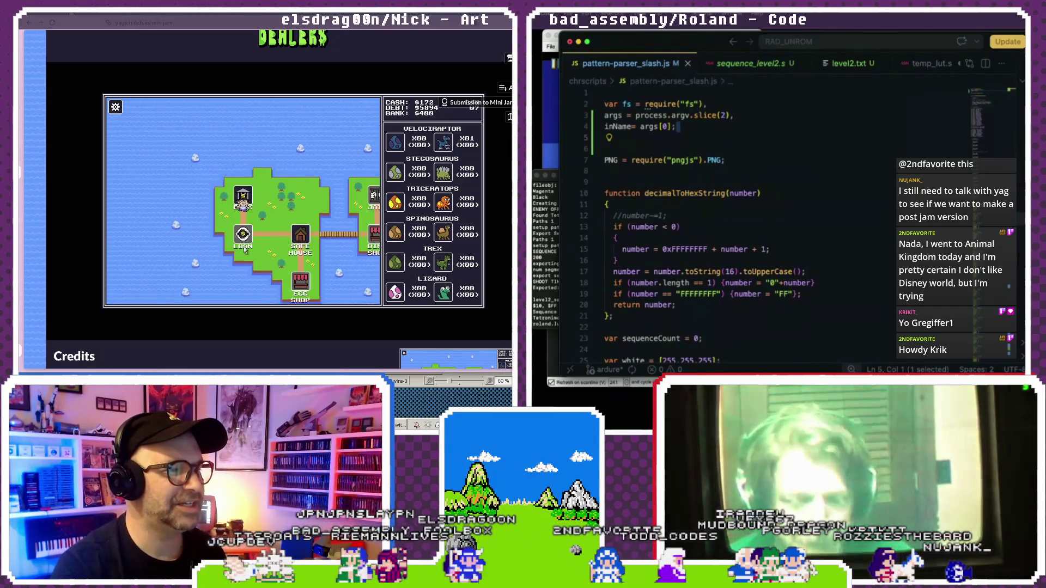
pyautogui.click(303, 240)
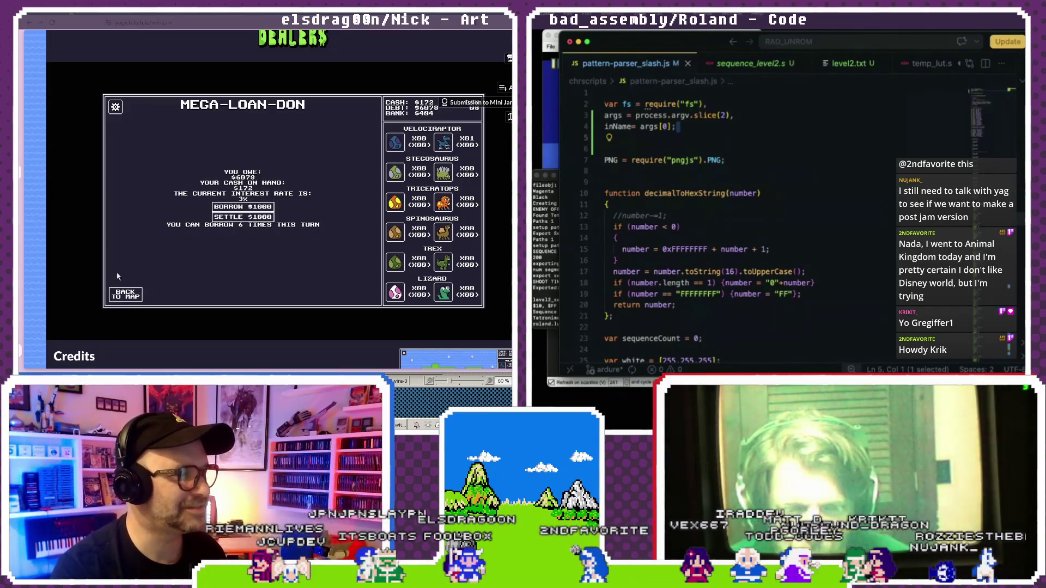
pyautogui.click(125, 292)
pyautogui.click(300, 207)
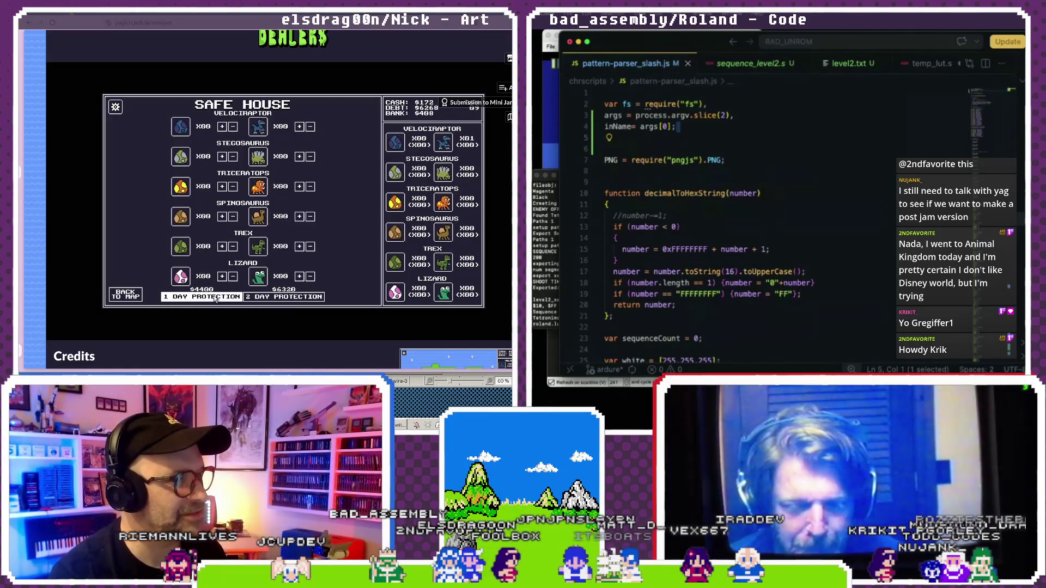
pyautogui.click(123, 295)
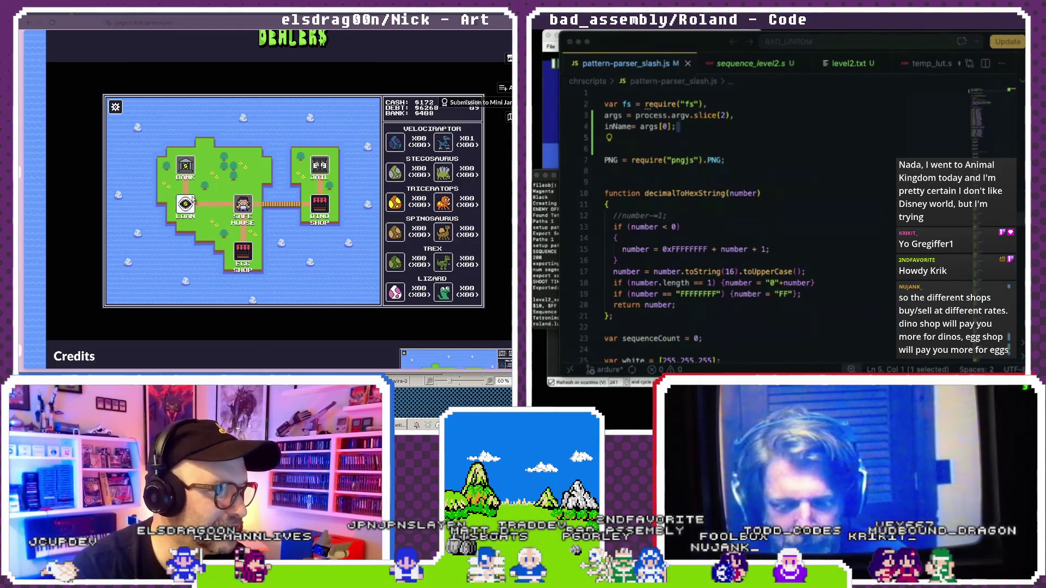
# Visit the egg shop, safe house and dino shop, choosing jail over paying the bribe.
pyautogui.click(243, 260)
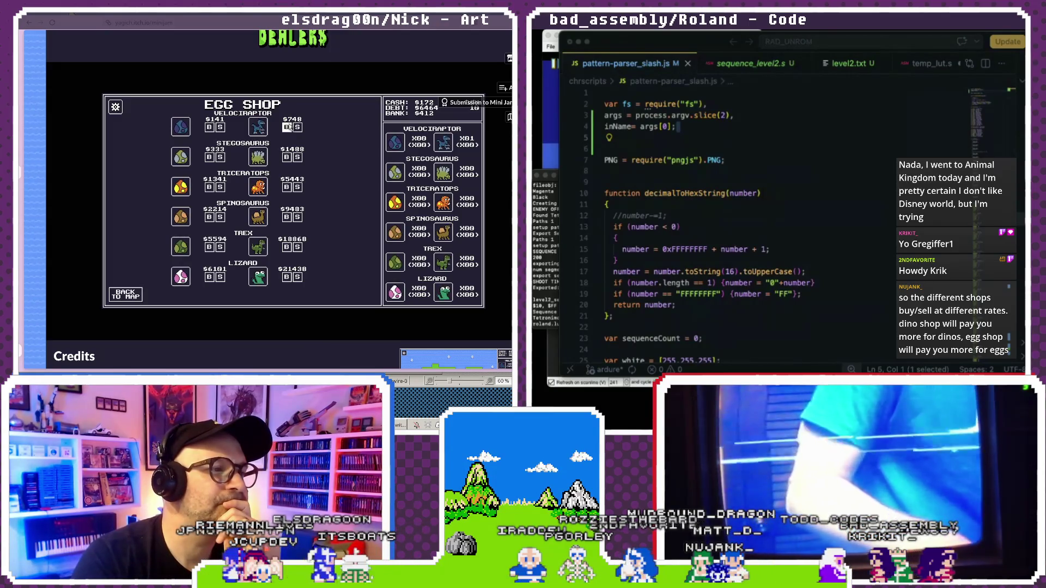
pyautogui.click(133, 296)
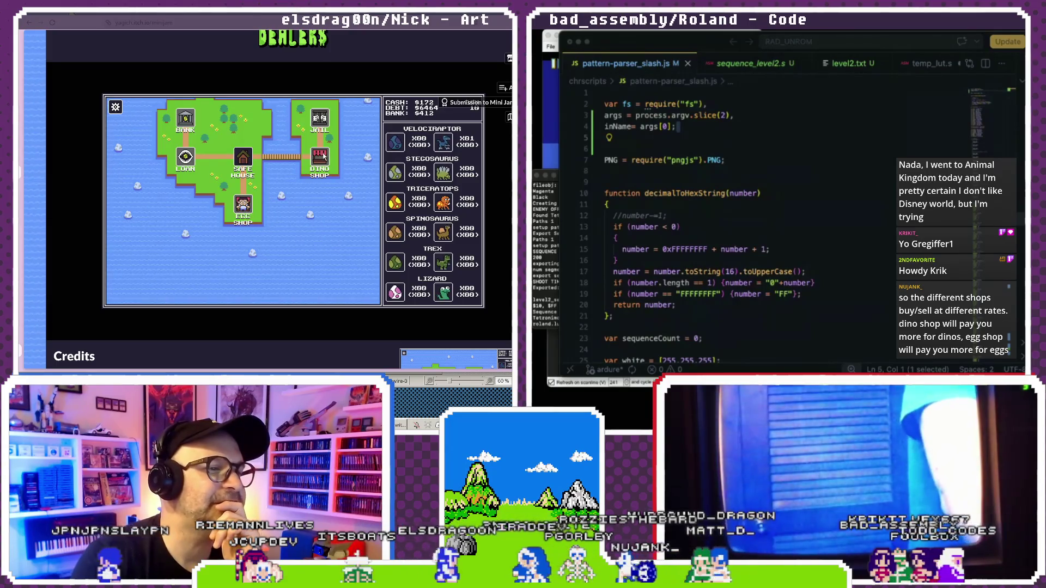
pyautogui.click(255, 170)
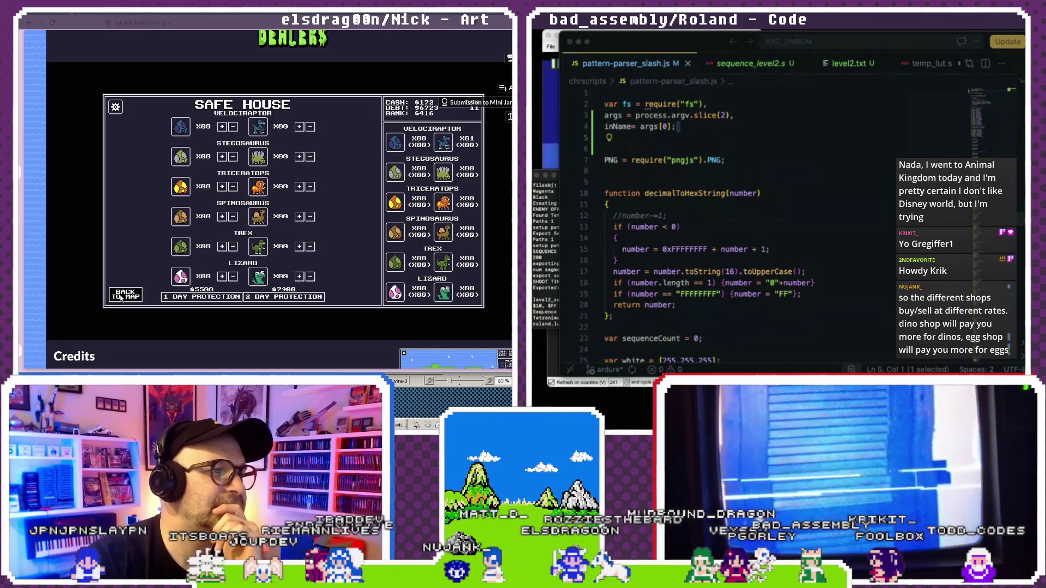
pyautogui.click(125, 294)
pyautogui.click(320, 204)
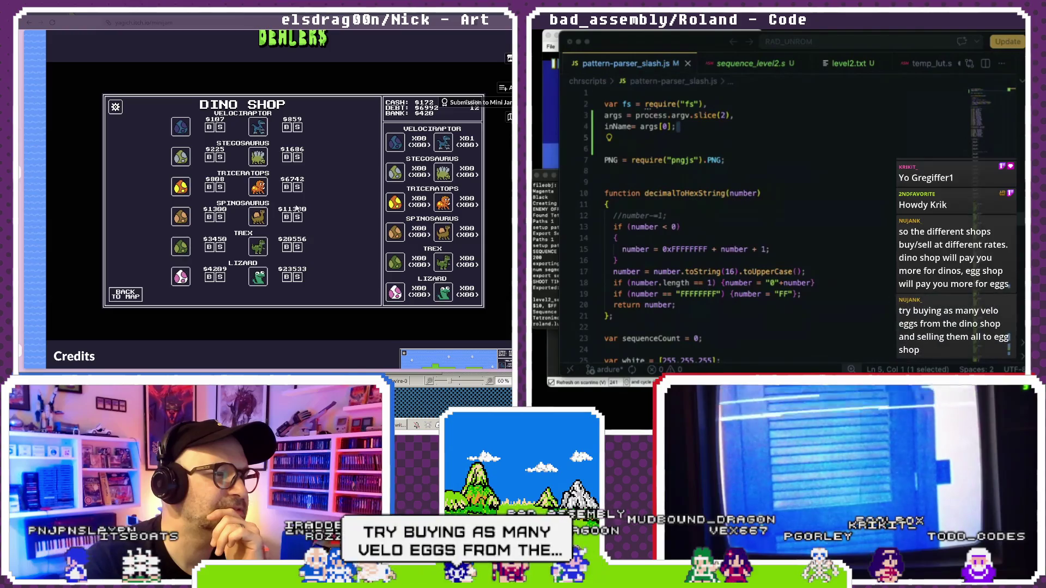
pyautogui.click(135, 293)
pyautogui.click(178, 205)
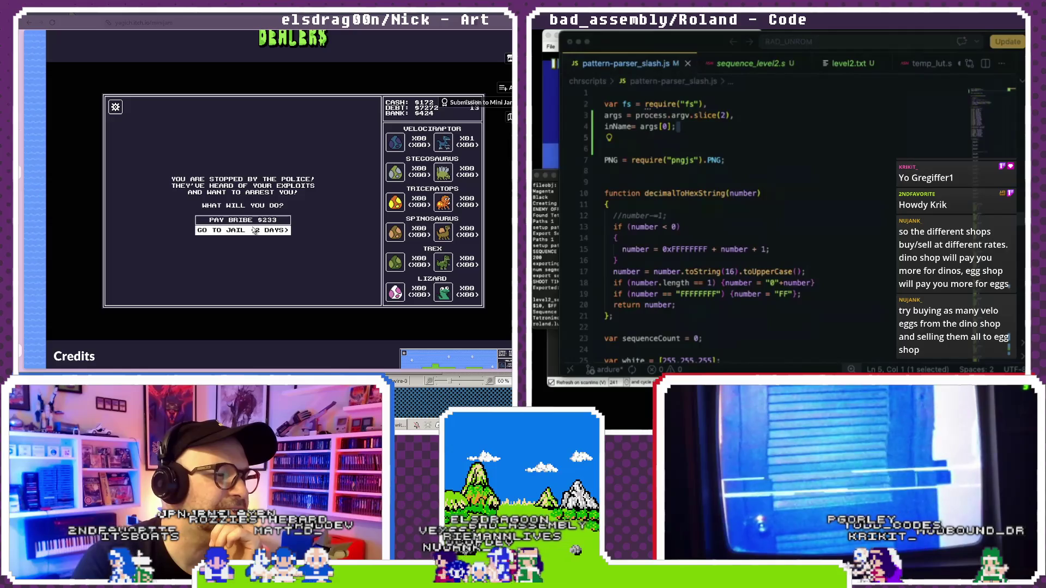
pyautogui.click(256, 231)
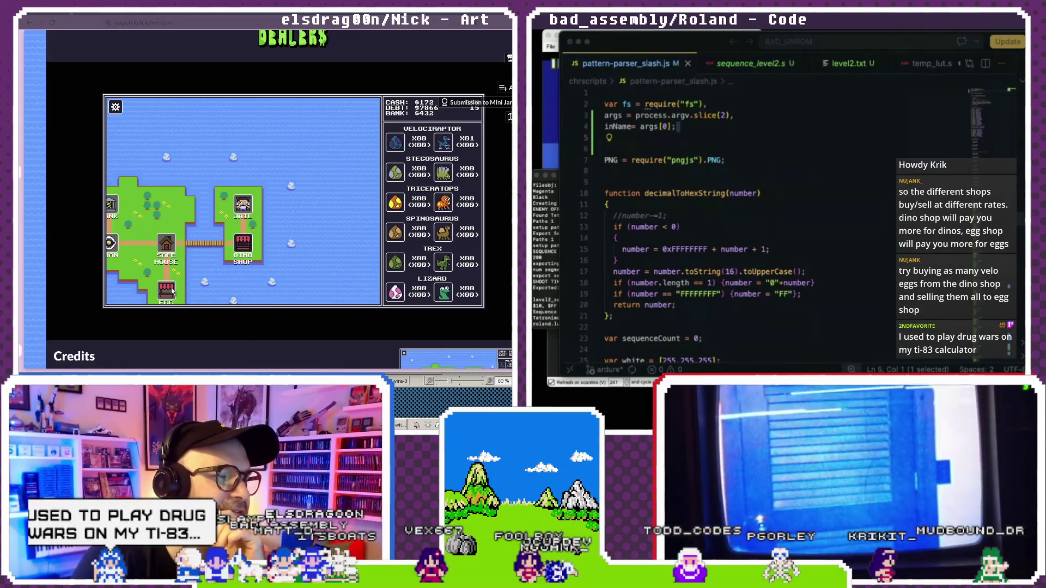
pyautogui.click(246, 247)
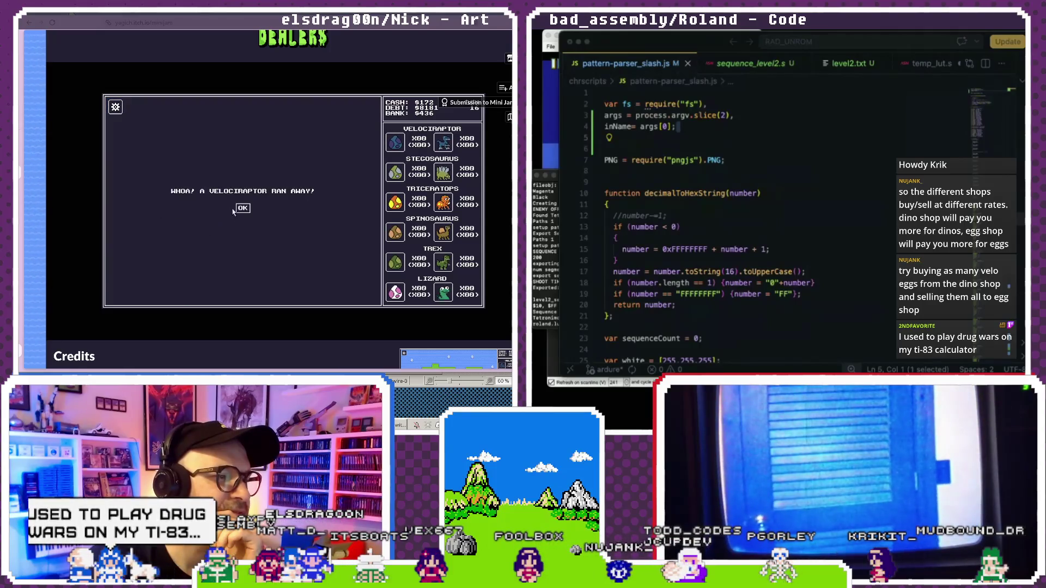
pyautogui.click(242, 209)
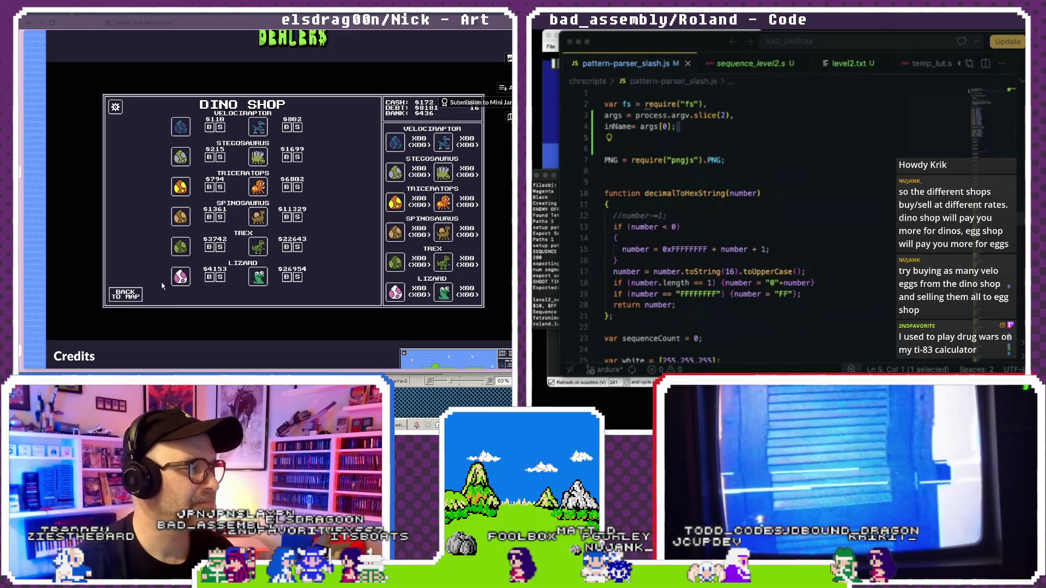
pyautogui.press('Escape')
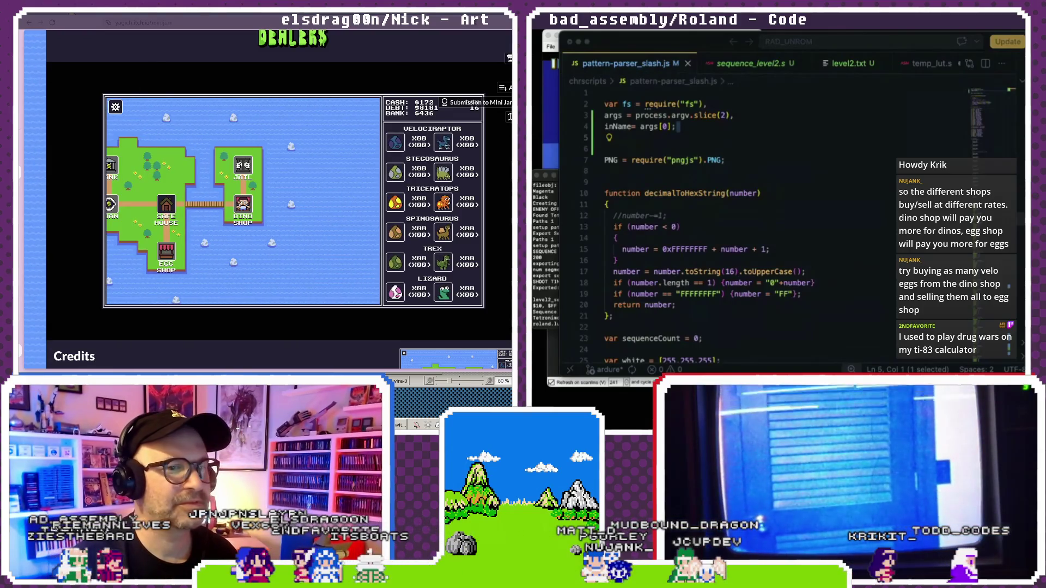
# Restart the game from the itch.io page and bring up the Patchbay graph.
pyautogui.scroll(3, 199, 103)
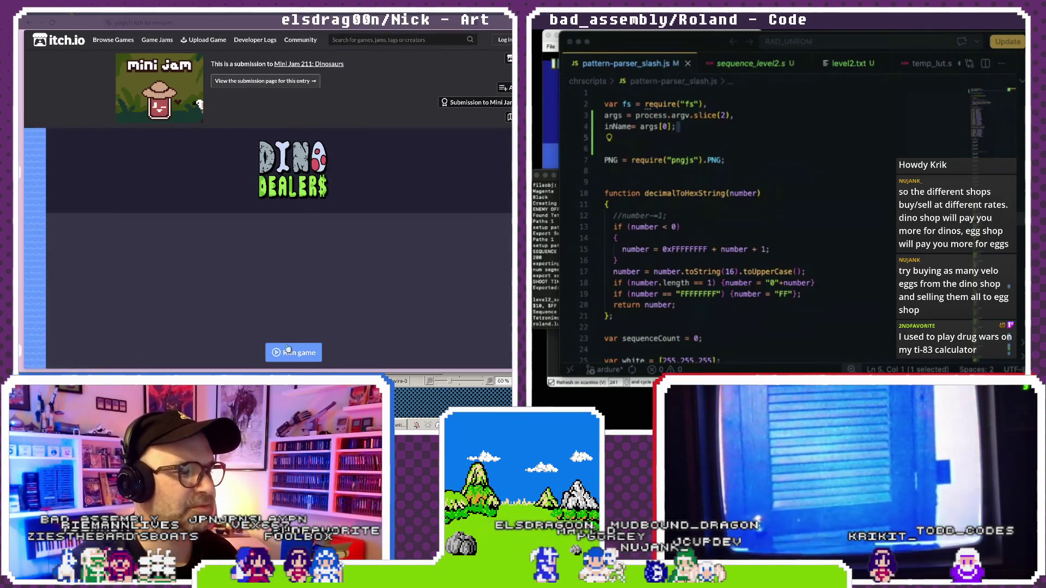
pyautogui.click(292, 350)
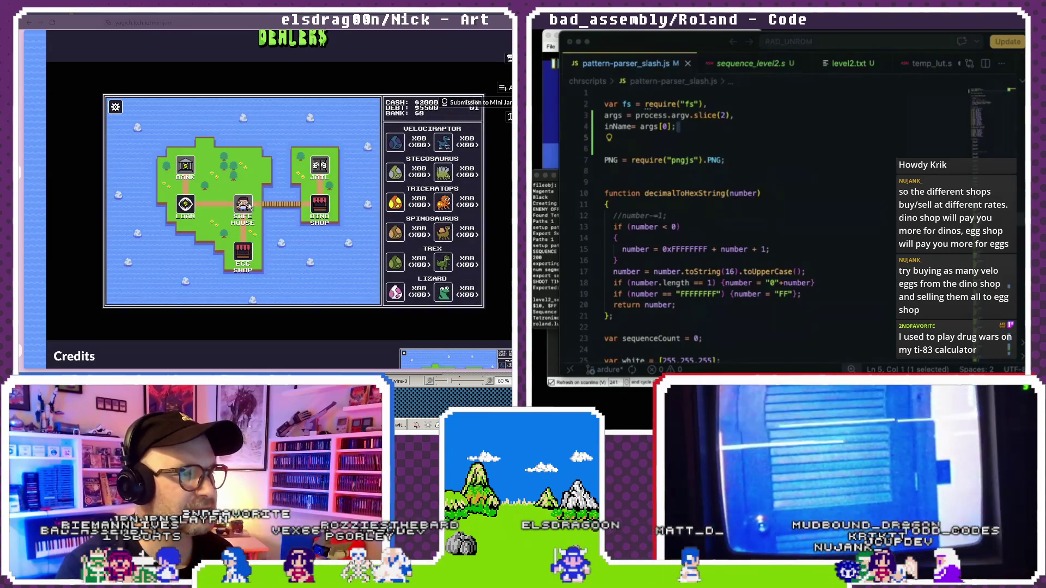
pyautogui.hotkey('alt', 'Tab')
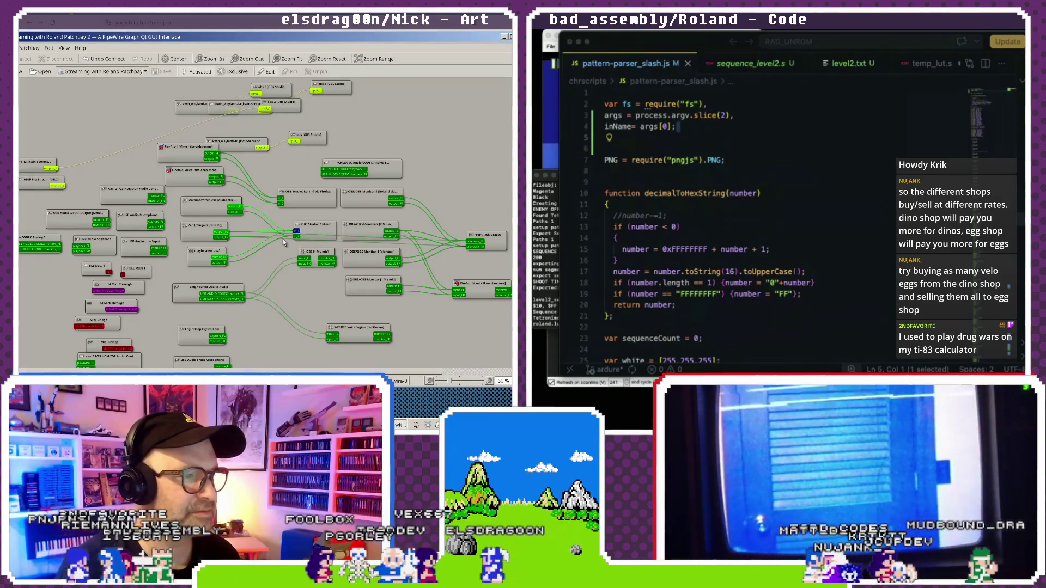
# Move the minijam (DEBUG) node aside and delete its output_FL link, then return to the game.
pyautogui.click(190, 235)
pyautogui.moveTo(189, 236); pyautogui.dragTo(182, 227)
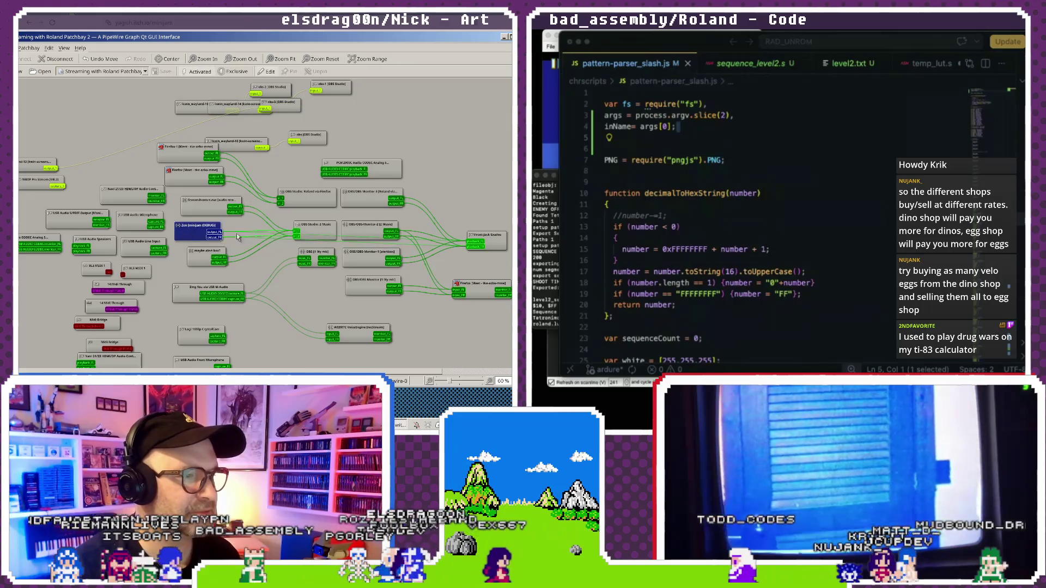
pyautogui.click(330, 237)
pyautogui.press('Delete')
pyautogui.press('Delete')
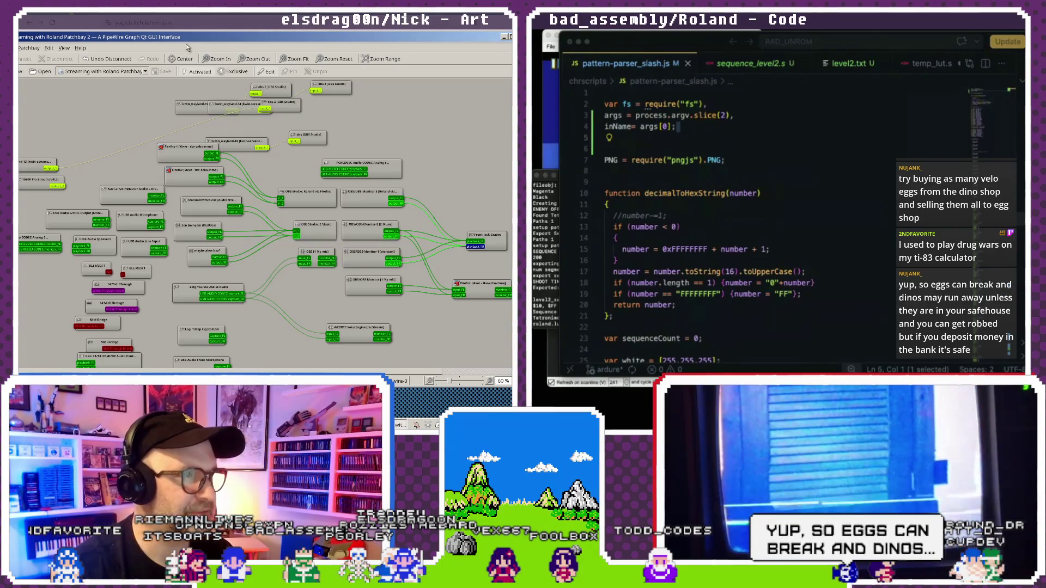
pyautogui.click(79, 26)
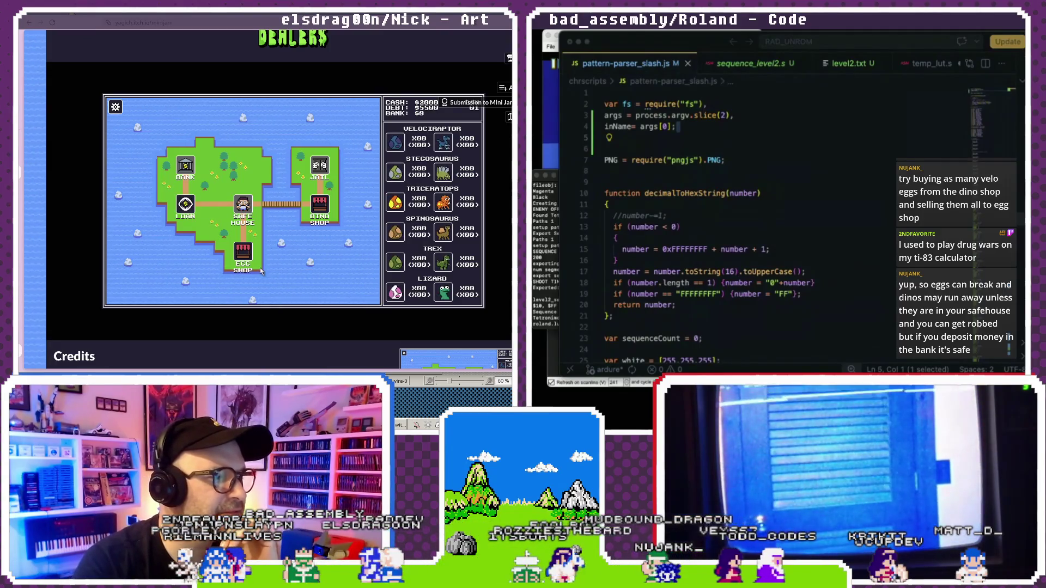
# Check the egg shop and safe house, then pay the police bribe while travelling.
pyautogui.click(242, 255)
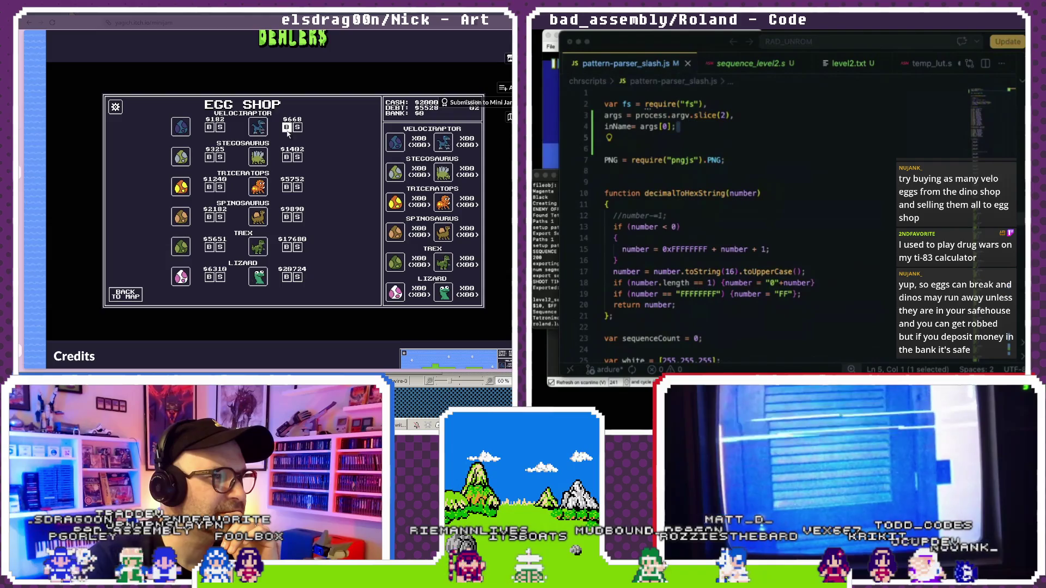
pyautogui.press('Escape')
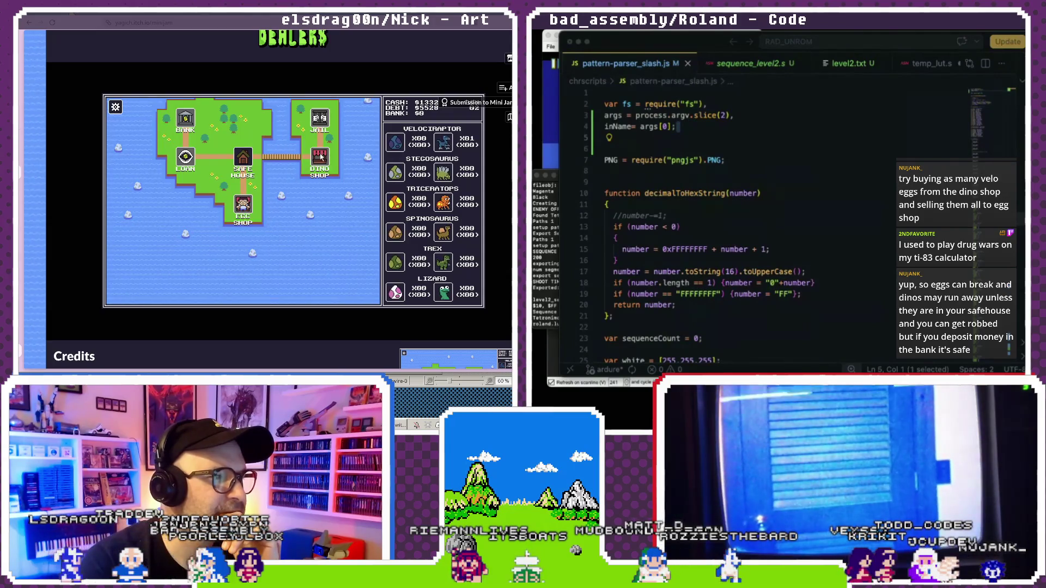
pyautogui.click(261, 158)
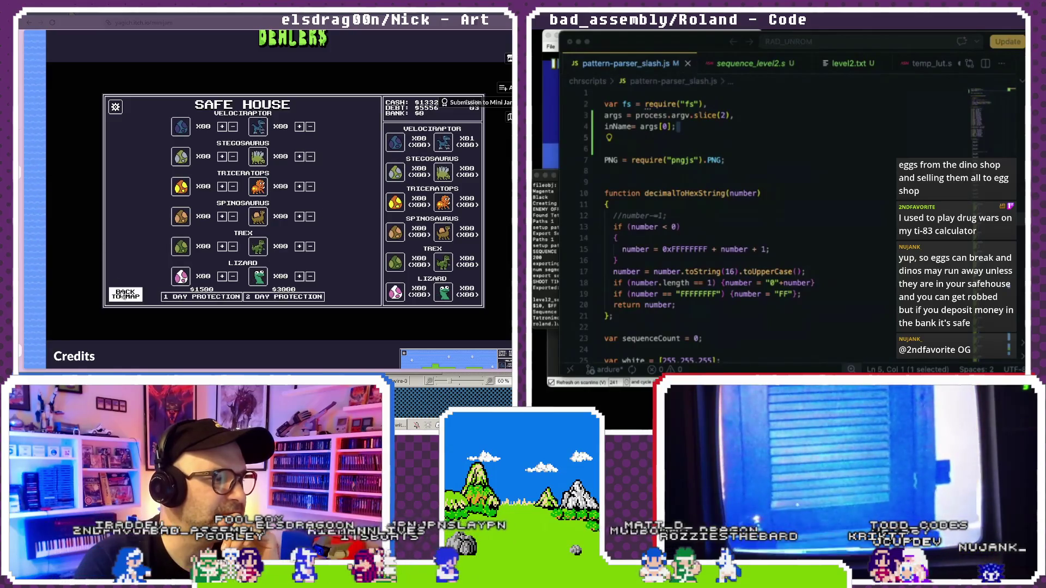
pyautogui.press('Escape')
pyautogui.click(314, 206)
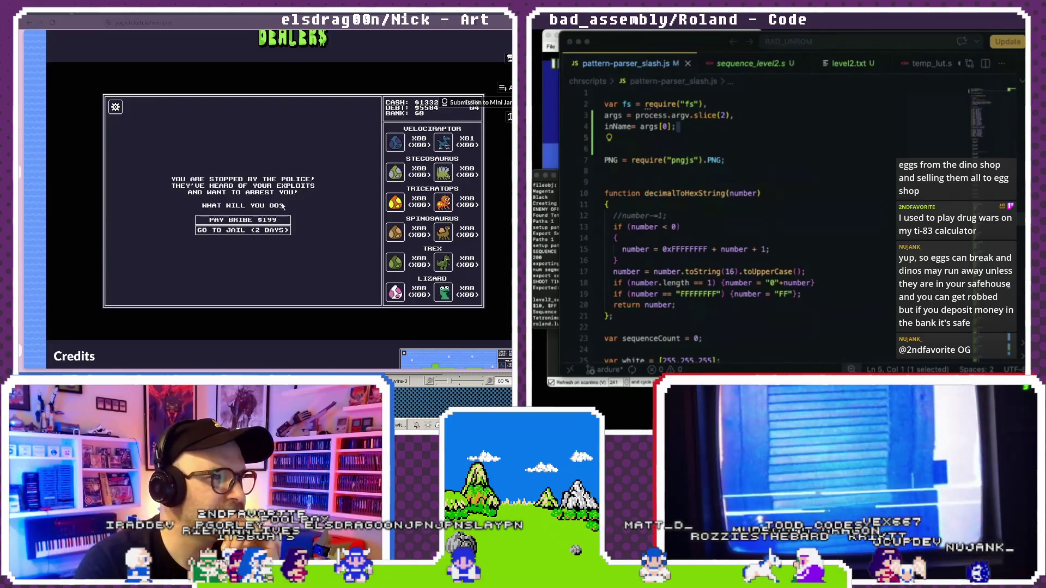
pyautogui.click(243, 219)
pyautogui.click(243, 209)
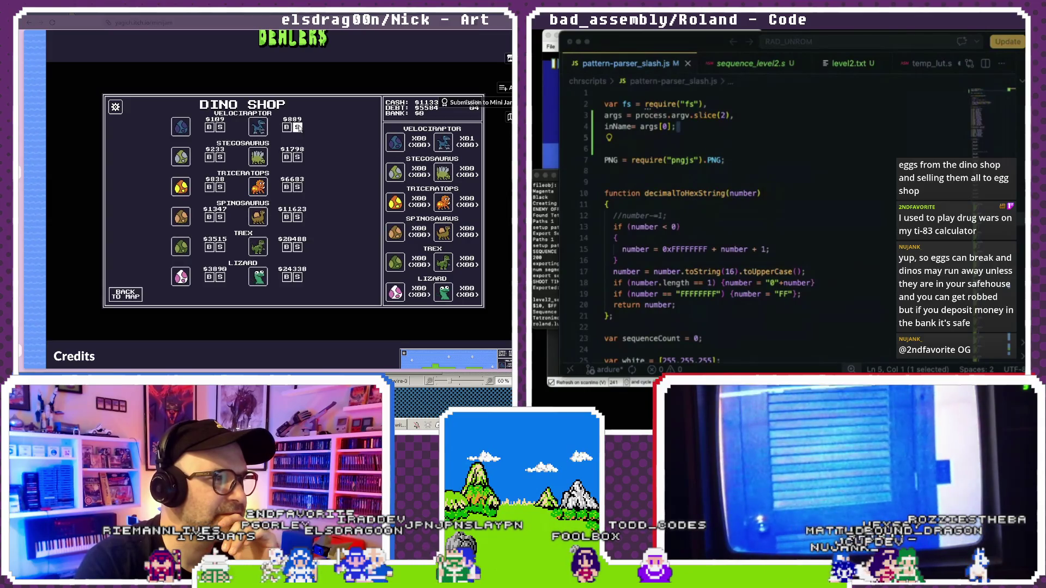
# Buy velociraptor eggs, stop at the safe house, and return to the egg shop.
pyautogui.click(210, 127)
pyautogui.click(210, 128)
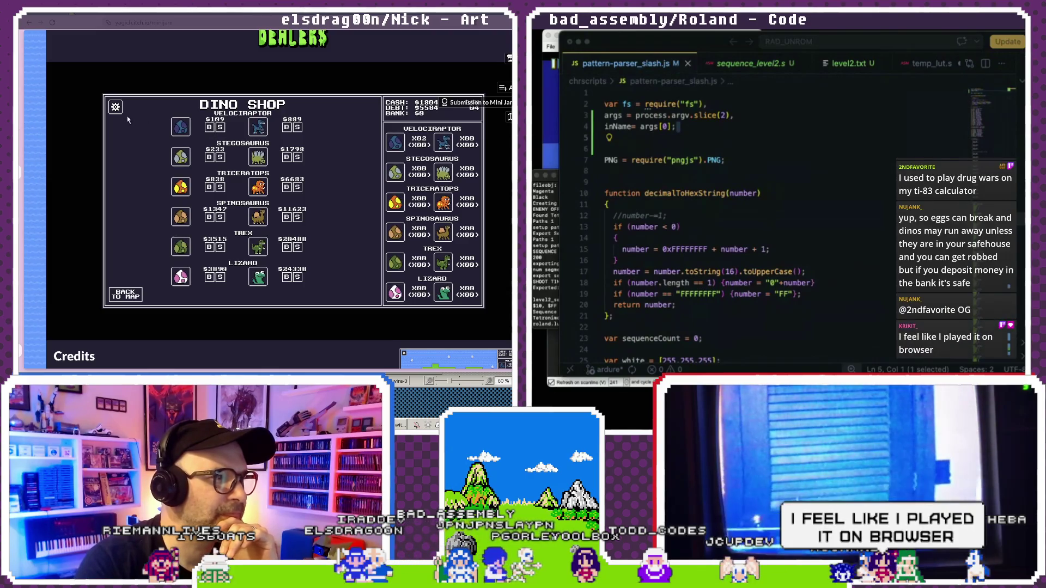
pyautogui.click(126, 295)
pyautogui.click(165, 214)
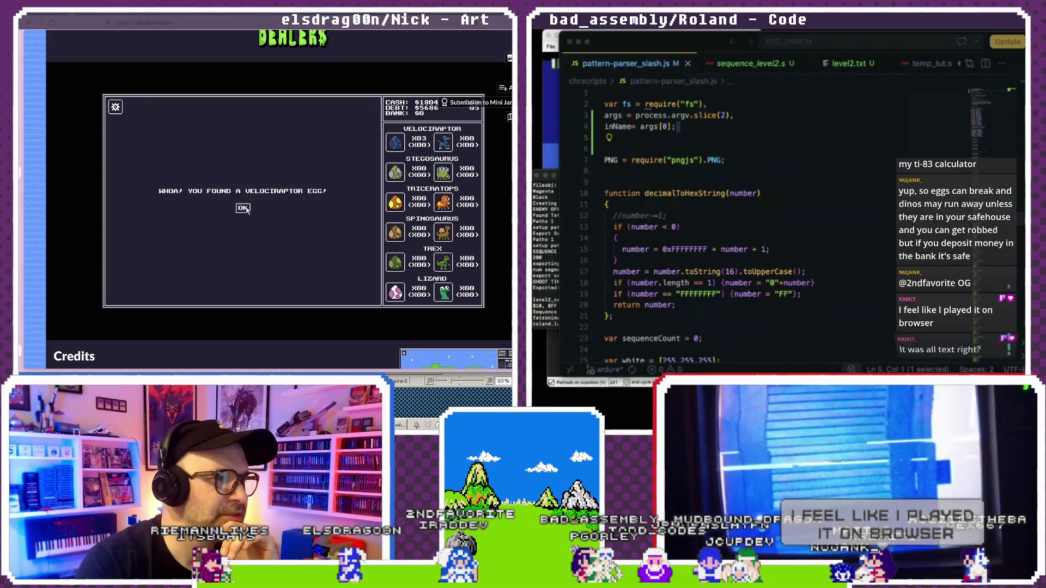
pyautogui.click(243, 208)
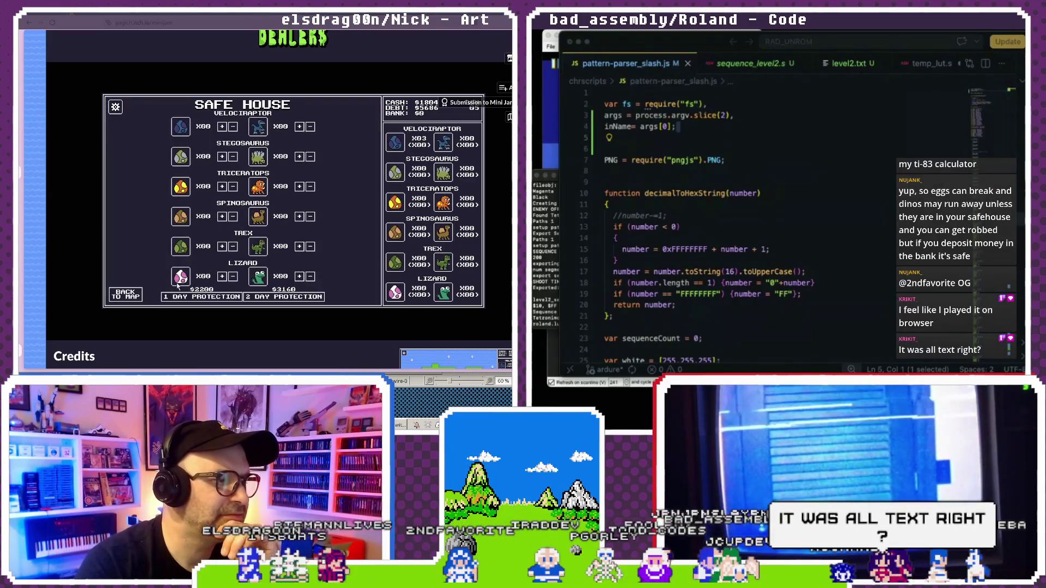
pyautogui.click(130, 293)
pyautogui.click(204, 149)
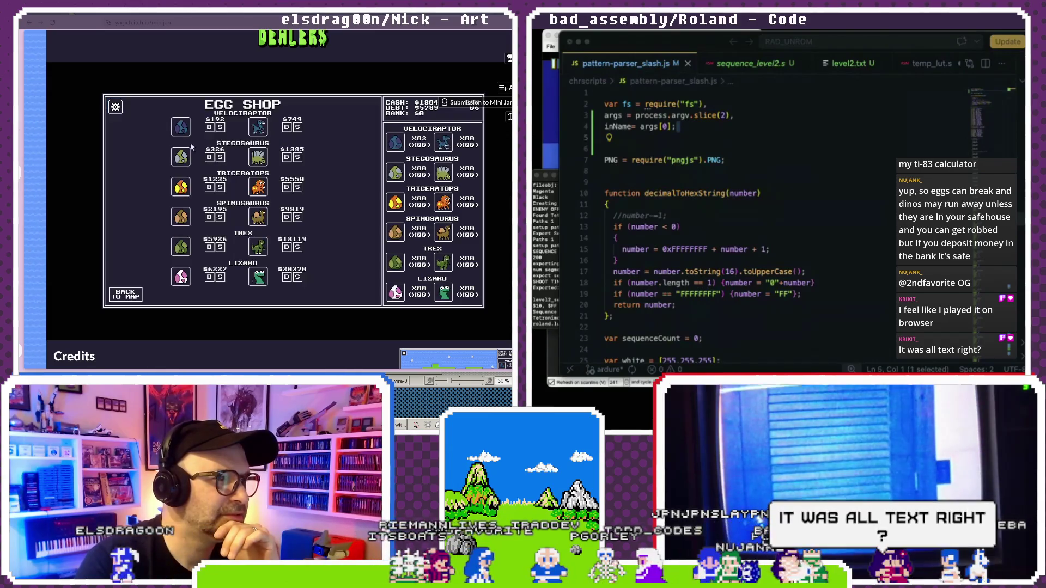
# Sell all three velociraptor eggs, then head to the Safe House.
pyautogui.click(221, 127)
pyautogui.click(221, 127)
pyautogui.click(221, 128)
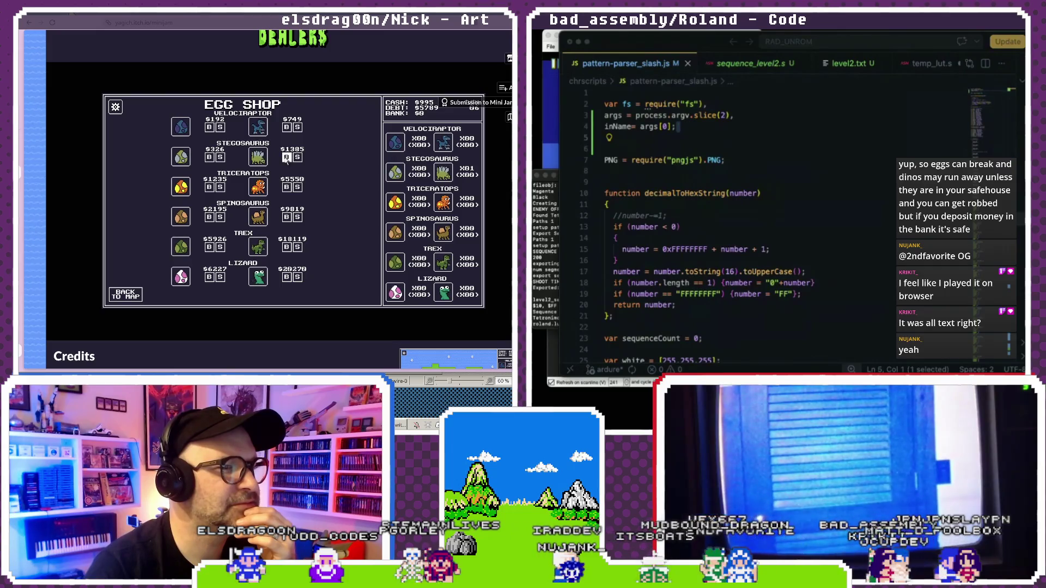
pyautogui.click(126, 293)
pyautogui.click(249, 163)
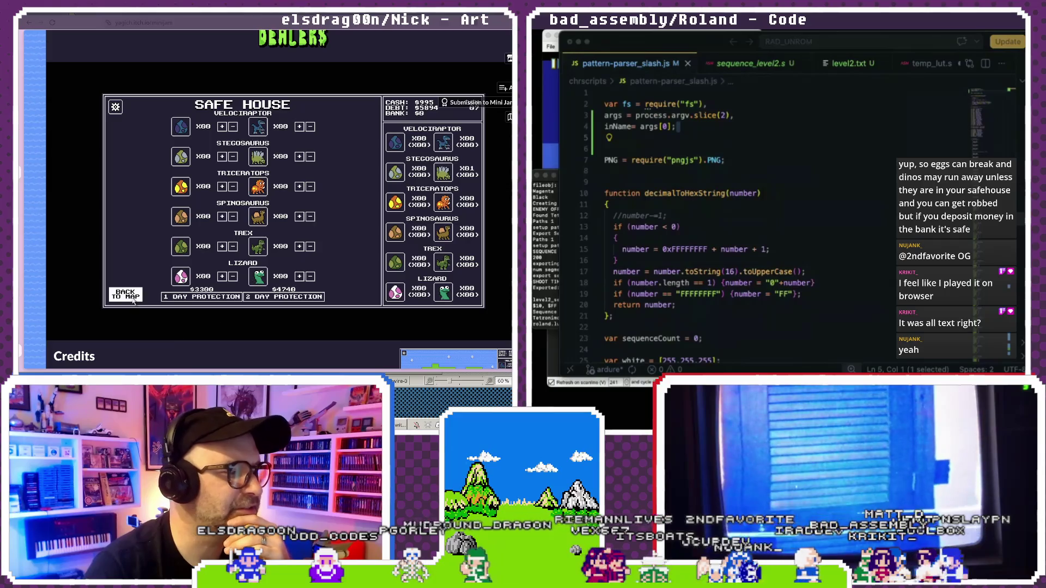
# Check the dino shop and safe house from the island map.
pyautogui.click(126, 294)
pyautogui.click(254, 201)
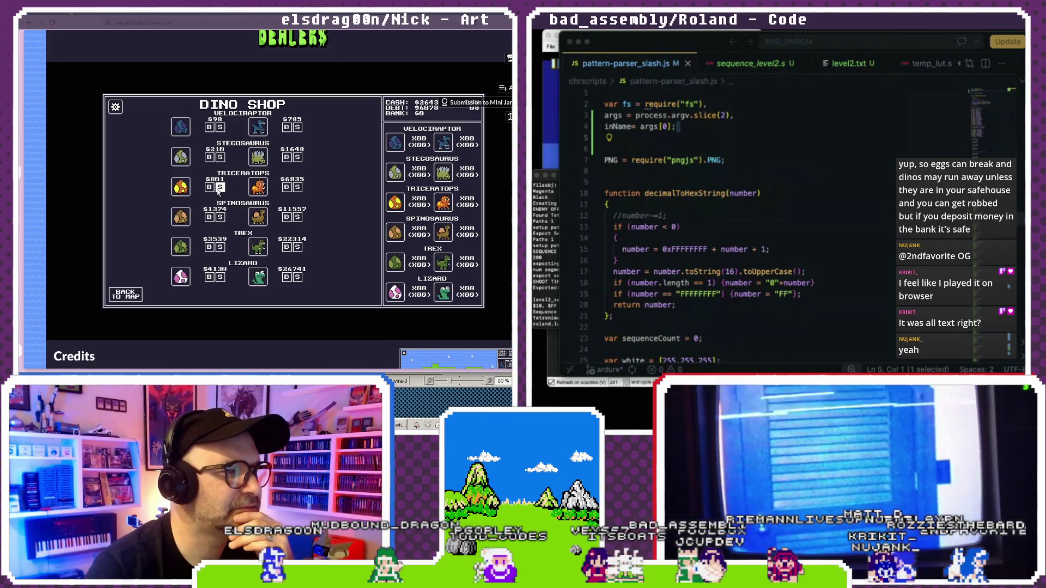
pyautogui.click(129, 300)
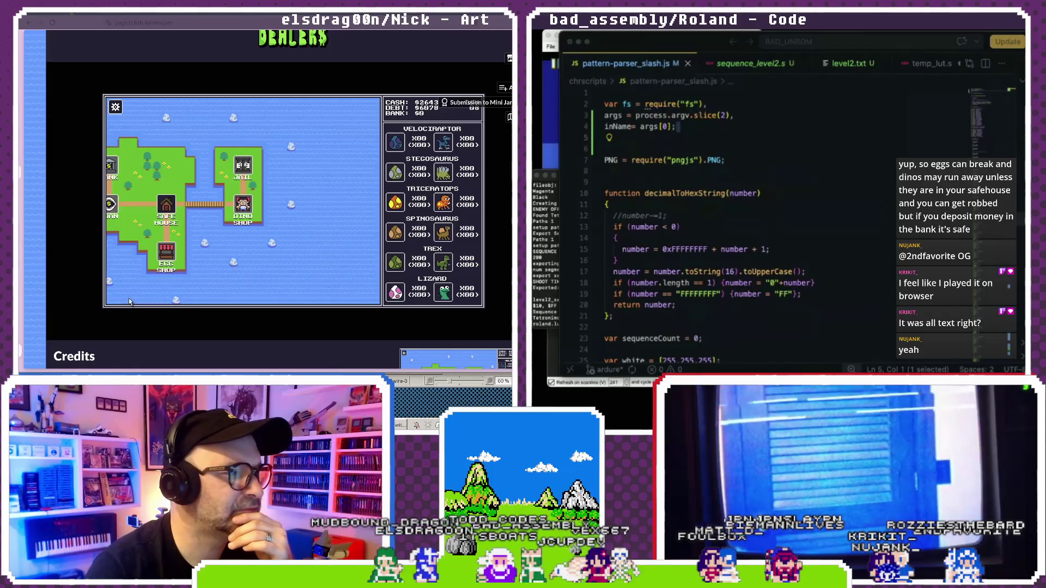
pyautogui.click(173, 207)
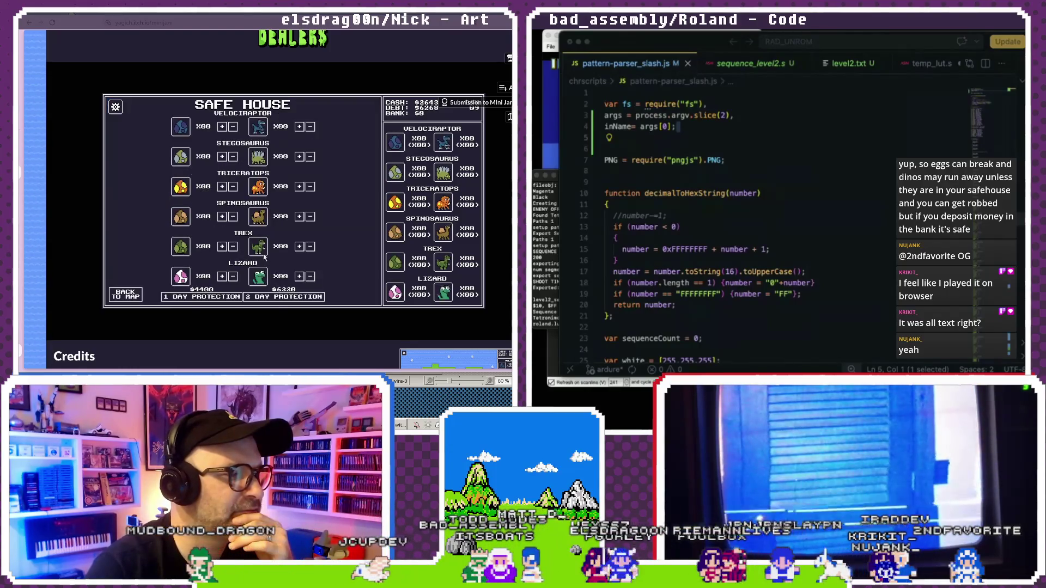
pyautogui.press('Escape')
# Buy a triceratops egg, dismiss the broken-egg message, visit the dino shop, then return to the jam page.
pyautogui.click(250, 255)
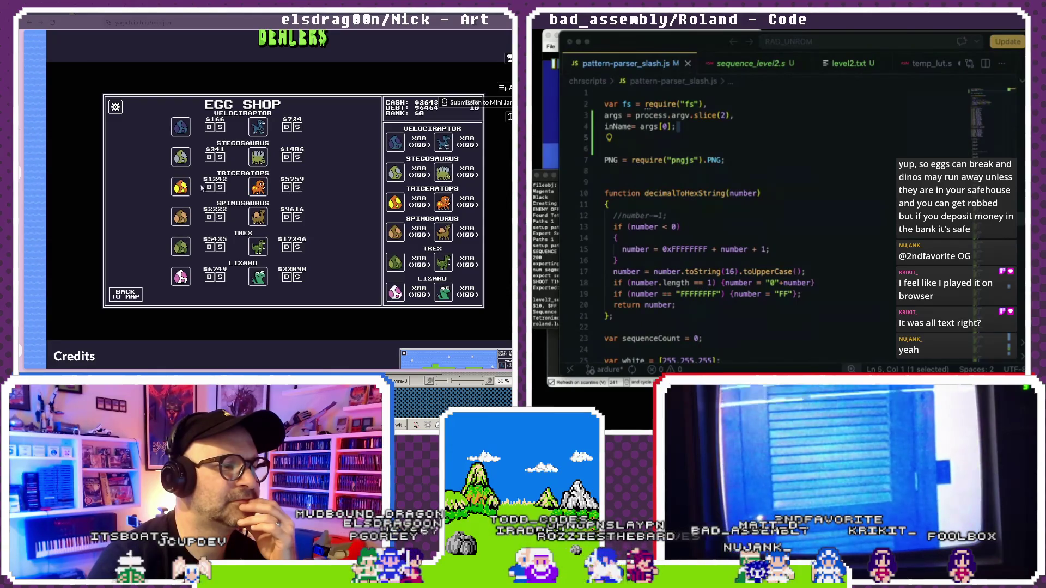
pyautogui.click(210, 188)
pyautogui.click(126, 294)
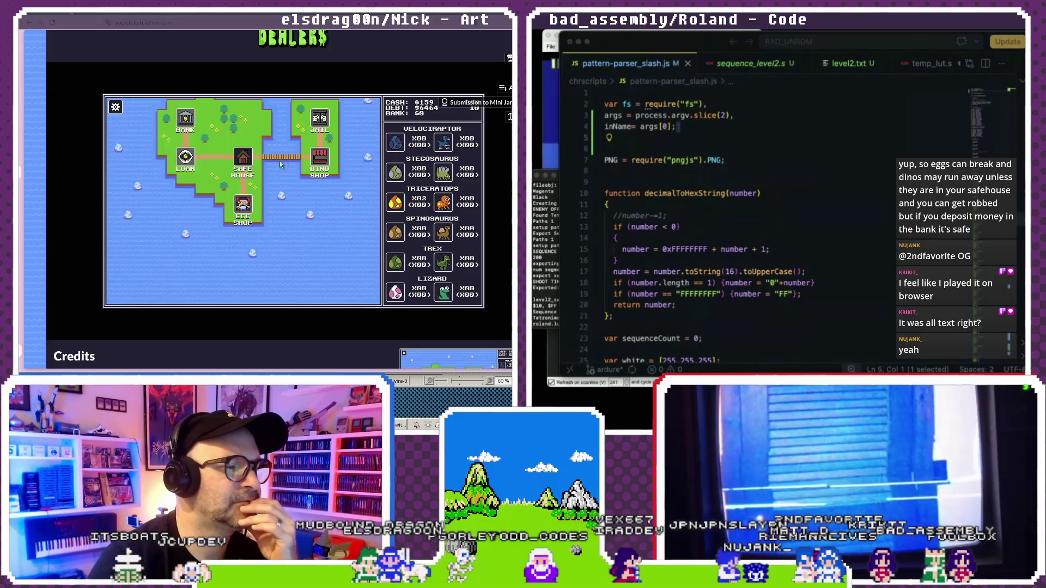
pyautogui.click(248, 157)
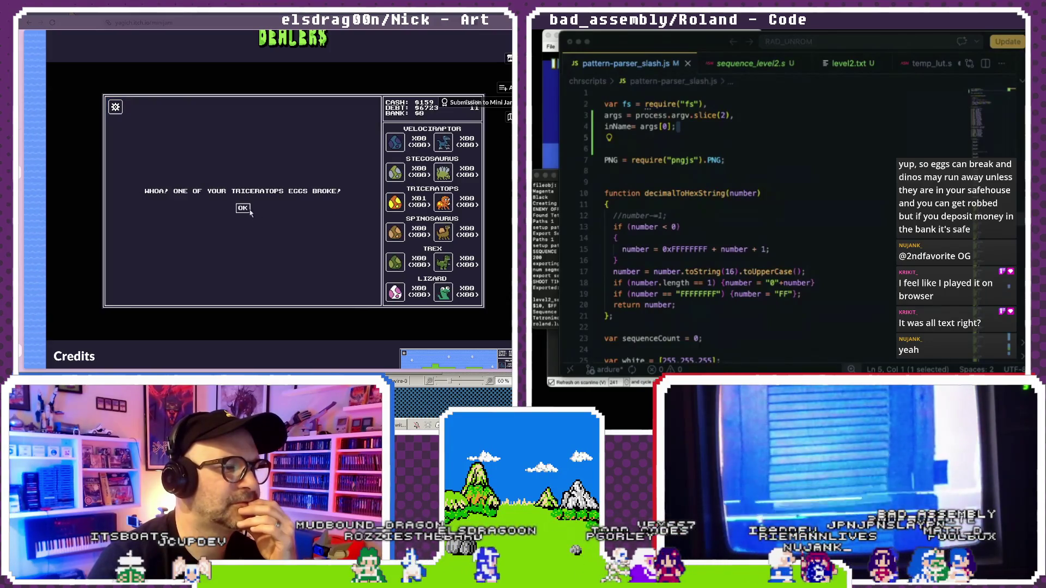
pyautogui.click(243, 208)
pyautogui.click(180, 292)
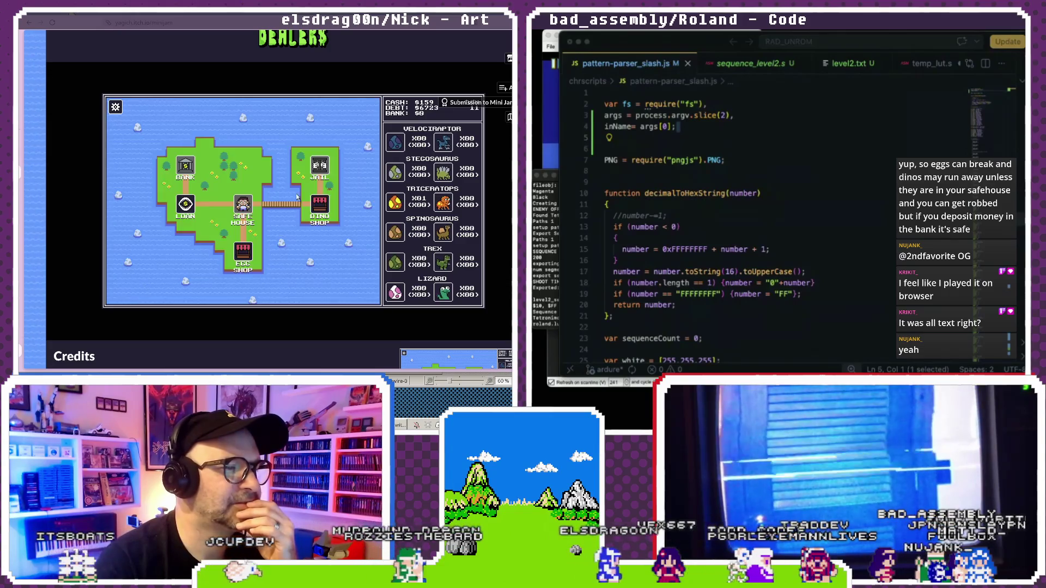
pyautogui.click(320, 204)
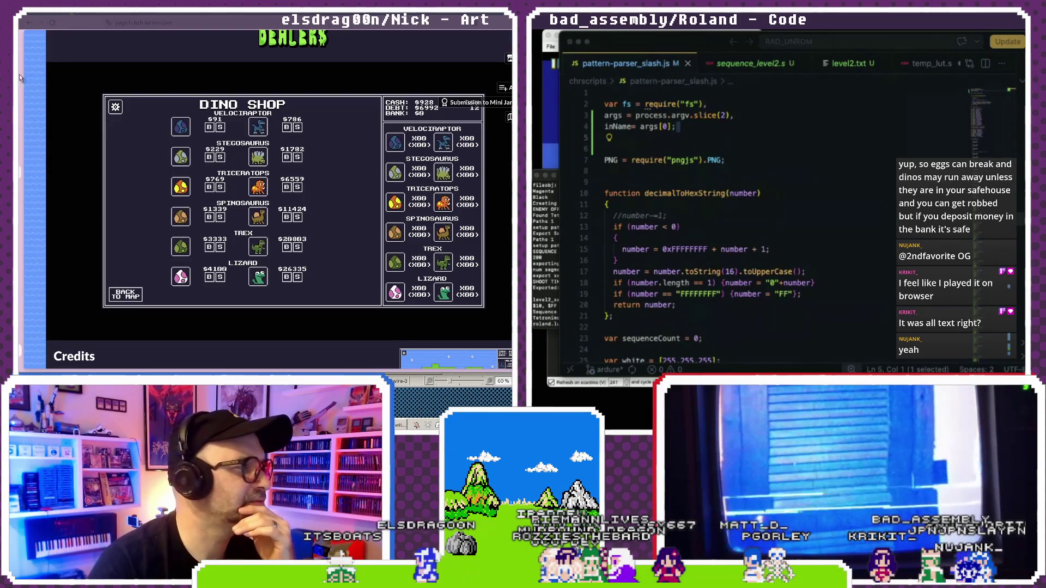
pyautogui.hotkey('alt', 'Left')
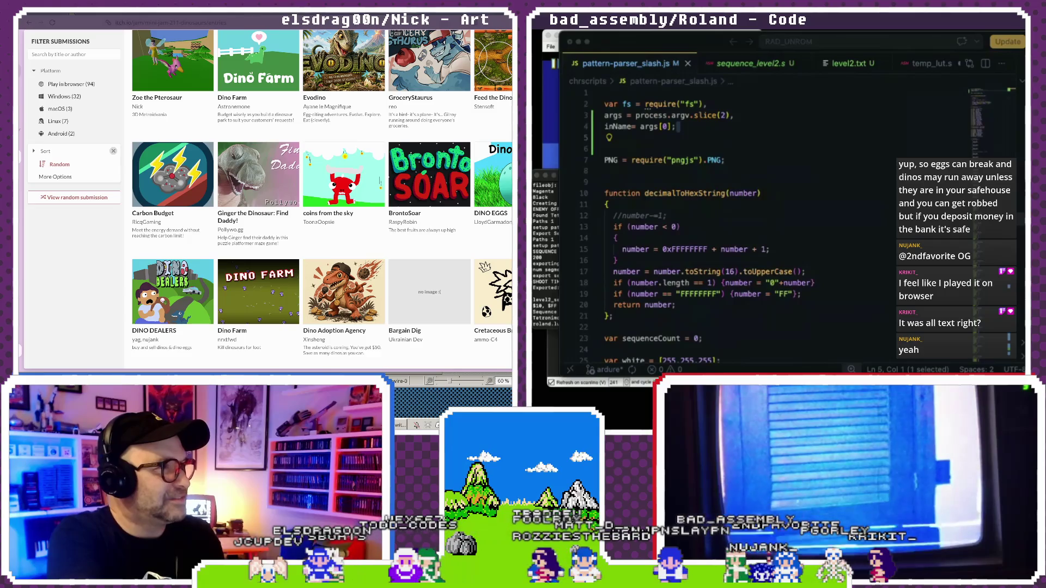
# Lower the system volume to 20% and bring up the Patchbay graph.
pyautogui.press('XF86AudioLowerVolume')
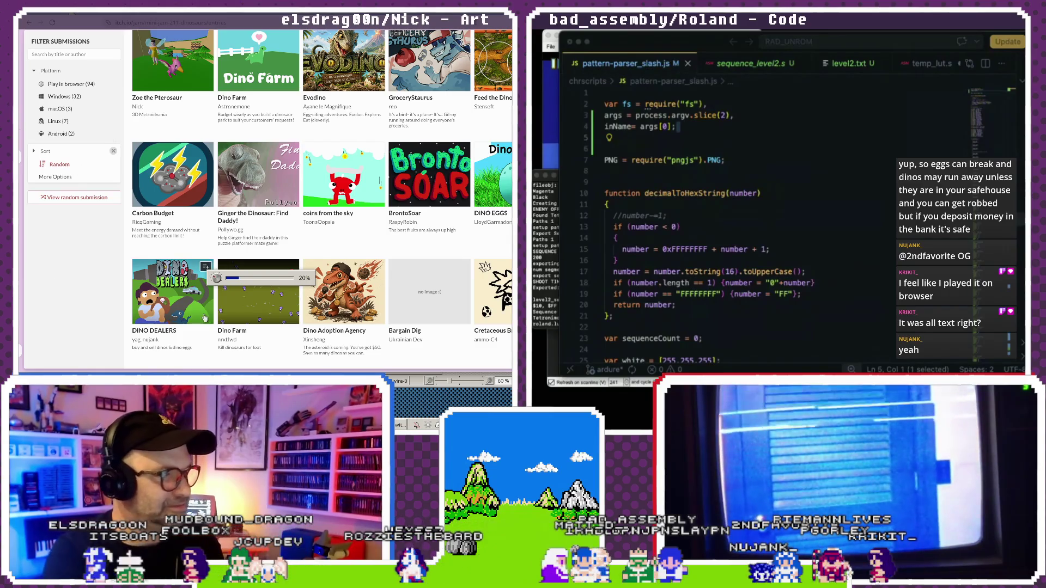
pyautogui.click(81, 366)
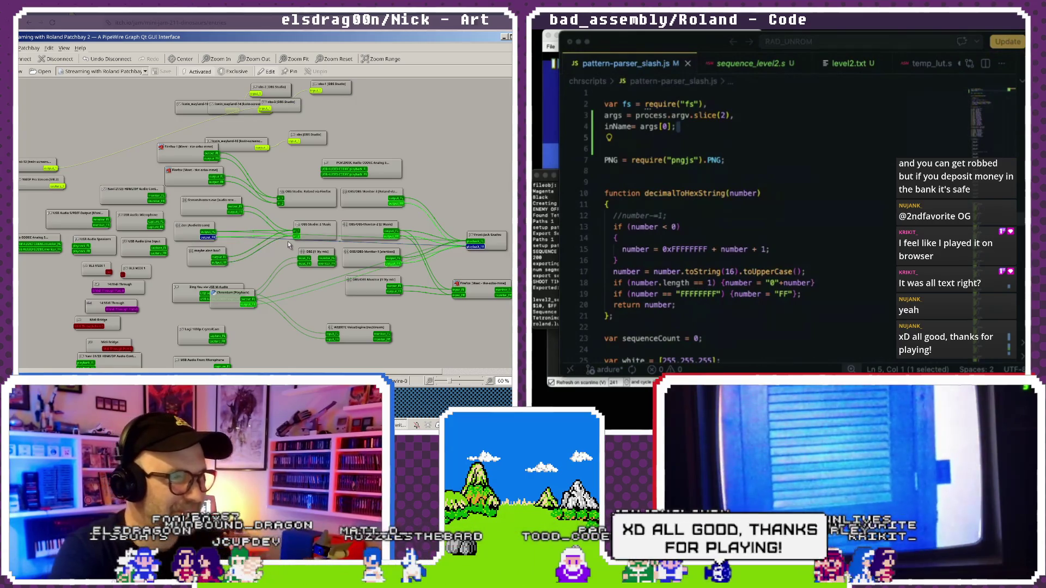
# Select the Zoom links, nudge the kwin_wayland-16 node up, and raise the volume to 40%.
pyautogui.click(325, 236)
pyautogui.click(326, 239)
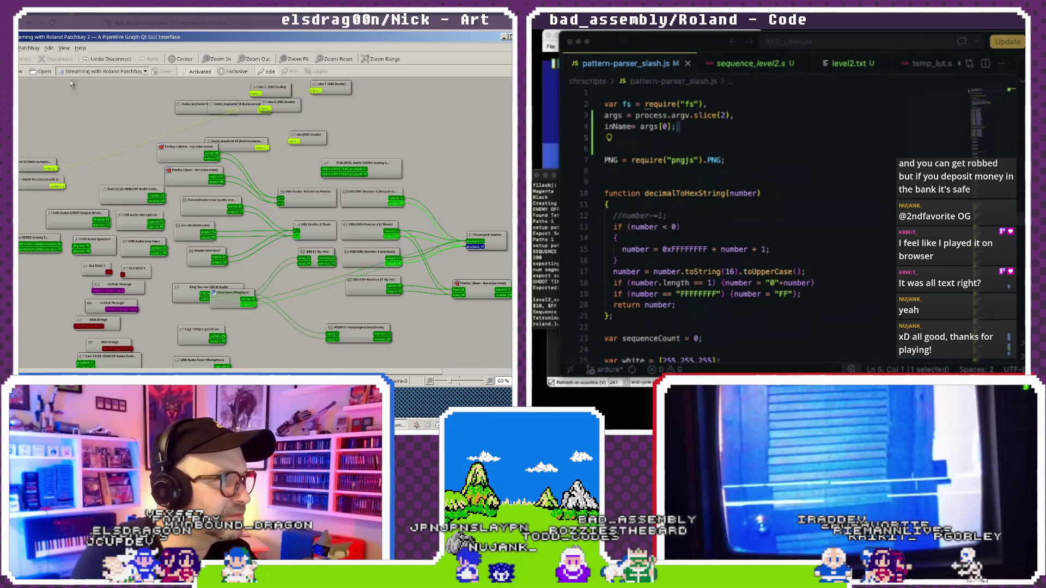
pyautogui.click(197, 82)
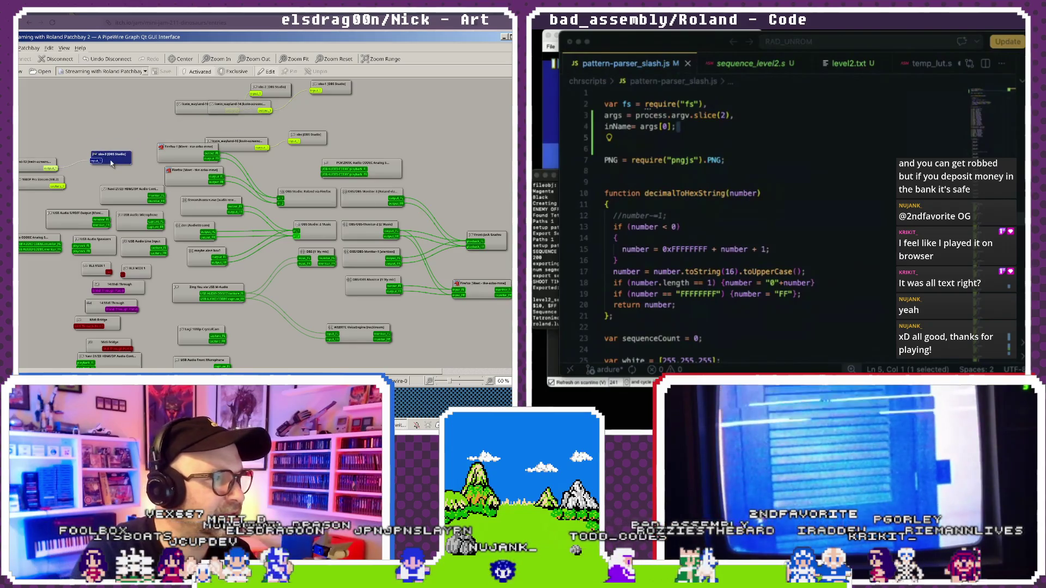
pyautogui.moveTo(237, 145); pyautogui.dragTo(240, 137)
pyautogui.press('XF86AudioLowerVolume')
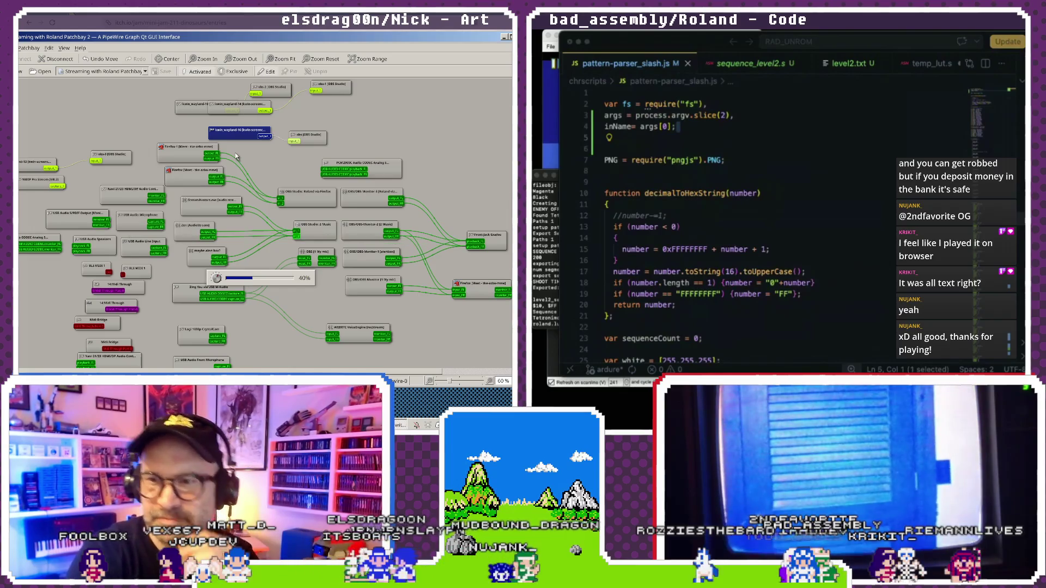
# Hide the patchbay and bring the Aseprite dragon sketch forward.
pyautogui.click(115, 31)
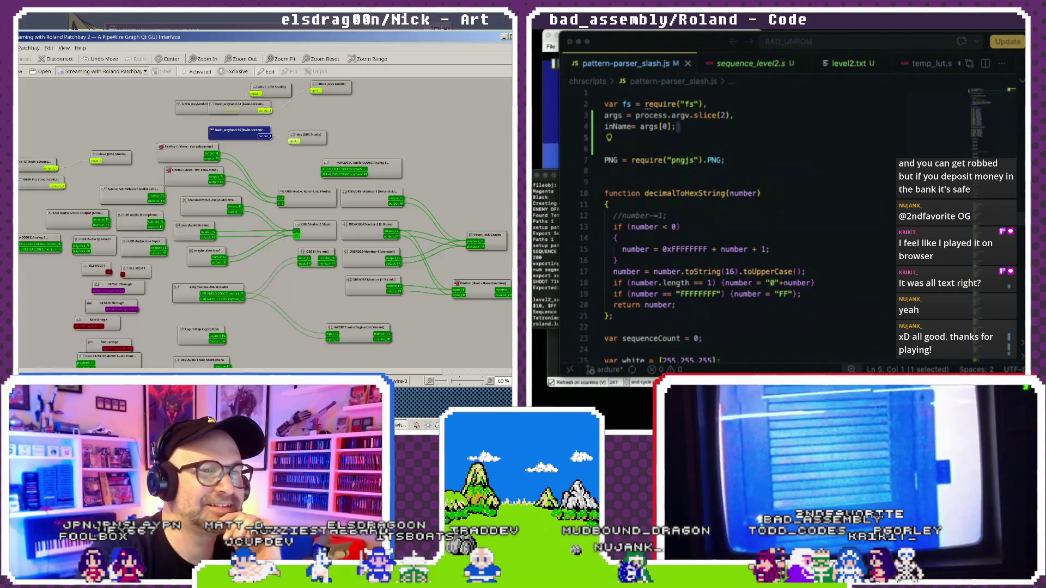
pyautogui.click(503, 38)
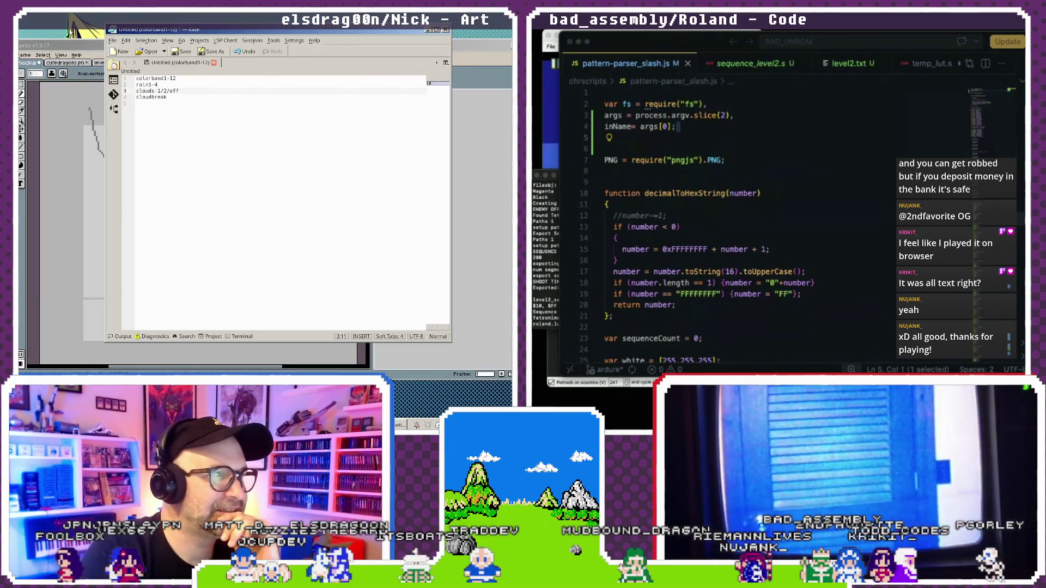
pyautogui.click(76, 48)
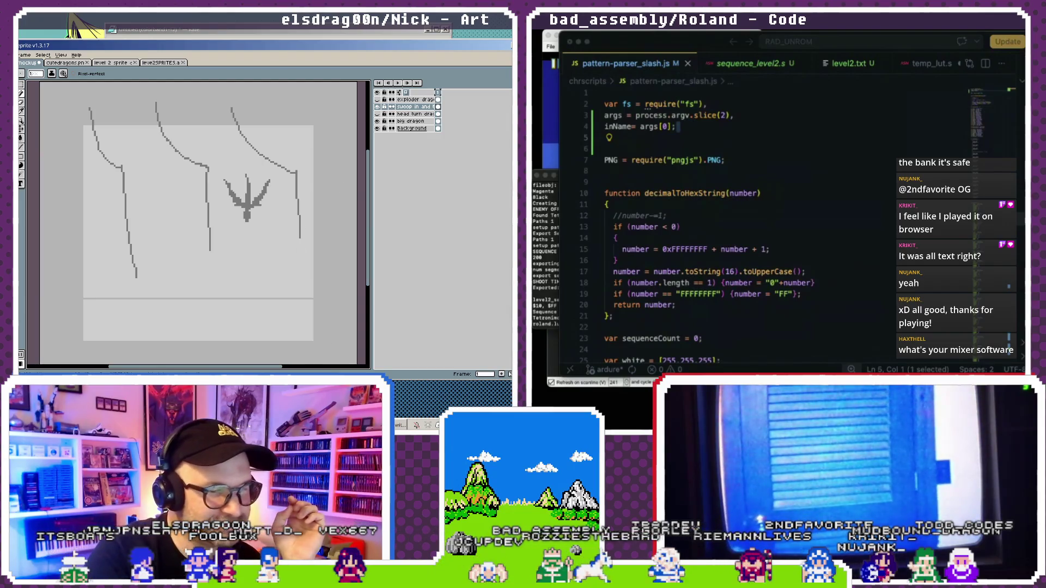
# Switch from the Aseprite dragon sketch back to the qpwgraph Roland Patchbay window.
pyautogui.hotkey('alt', 'Tab')
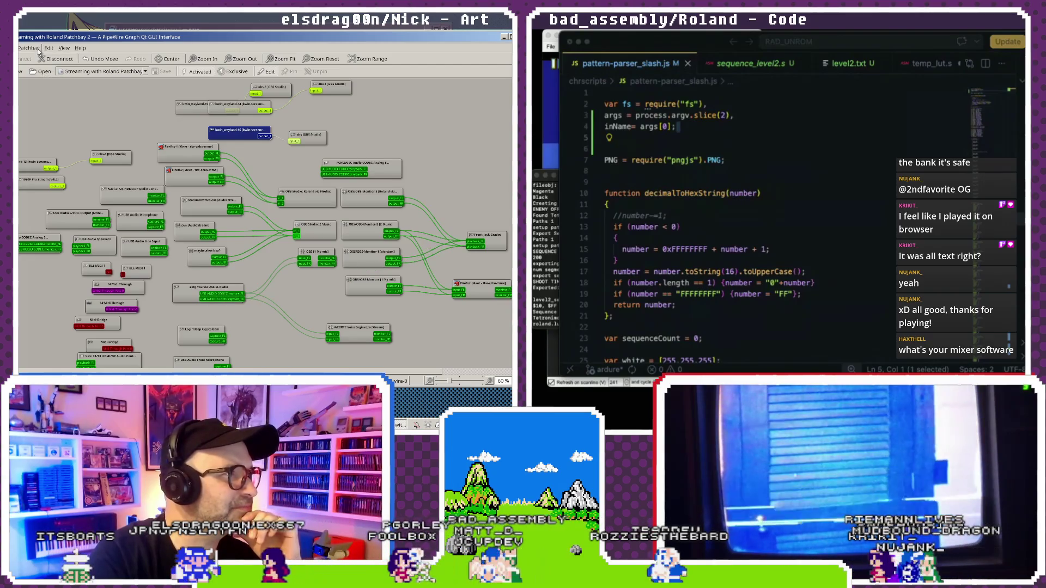
# Bring qpwgraph in front of the launcher, shift it left, and select the Firefox-1 node.
pyautogui.press('super')
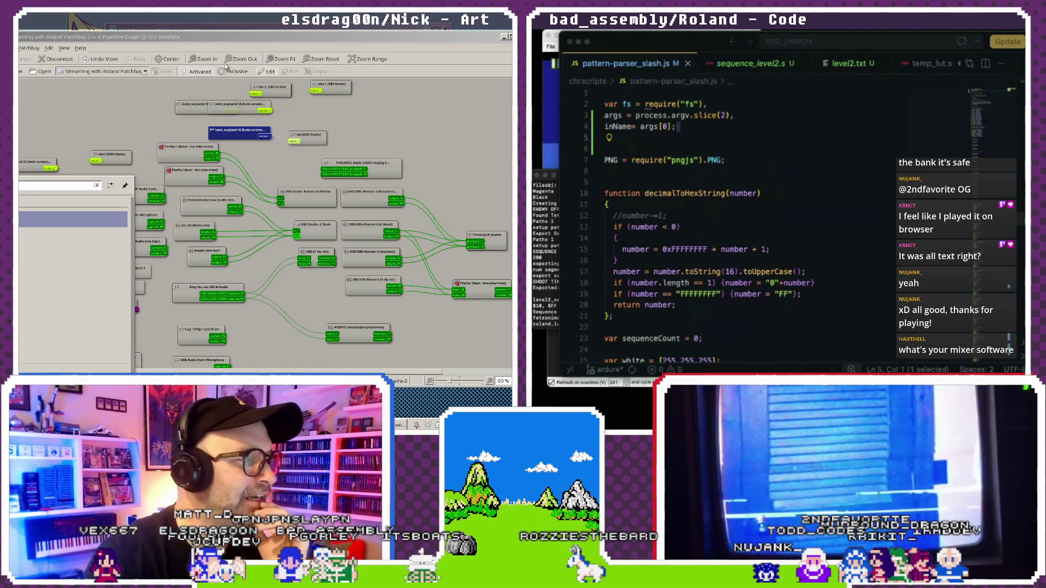
pyautogui.moveTo(179, 34); pyautogui.dragTo(170, 40)
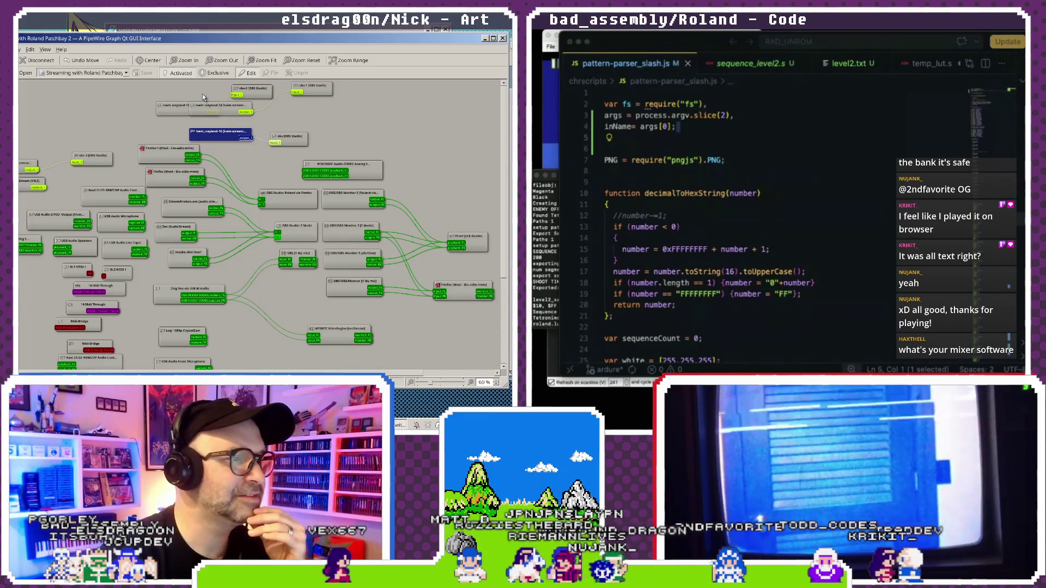
pyautogui.click(175, 156)
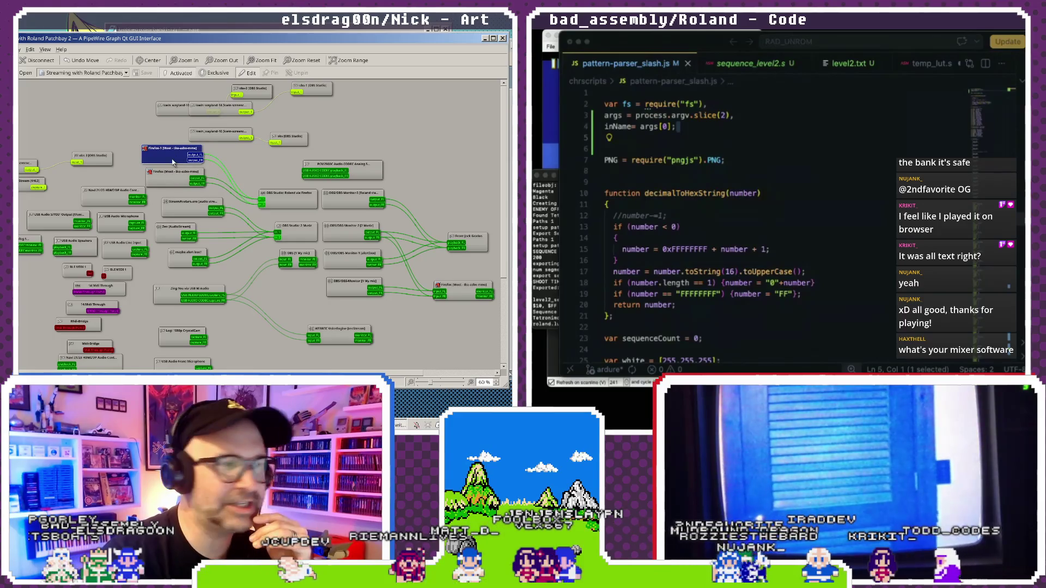
# Nudge Firefox-1 right and down, then inspect the Firefox (Meet), Zen AudioStream and OBS-Monitor-3 nodes.
pyautogui.moveTo(175, 159); pyautogui.dragTo(177, 157)
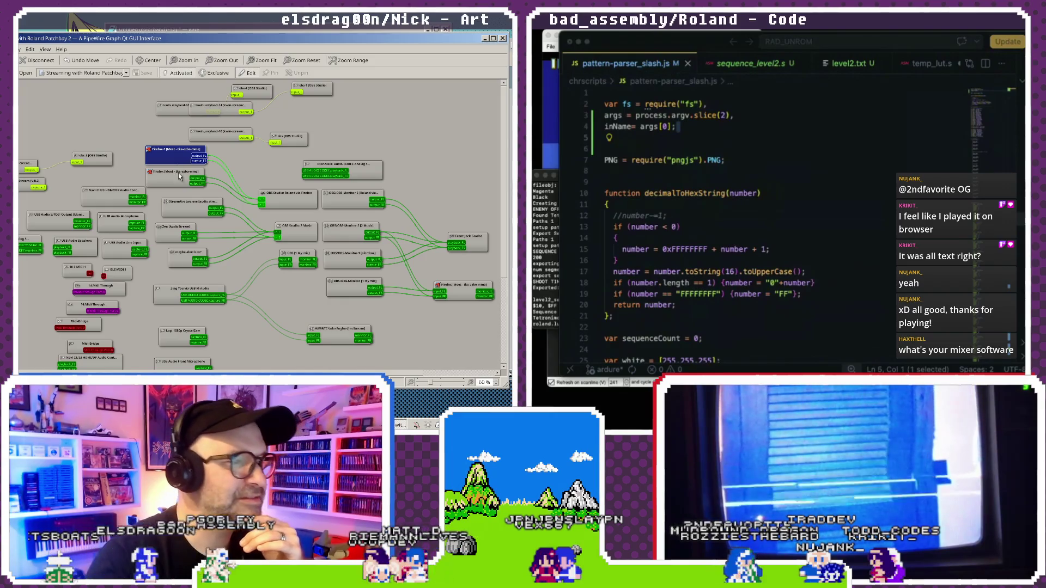
pyautogui.click(179, 176)
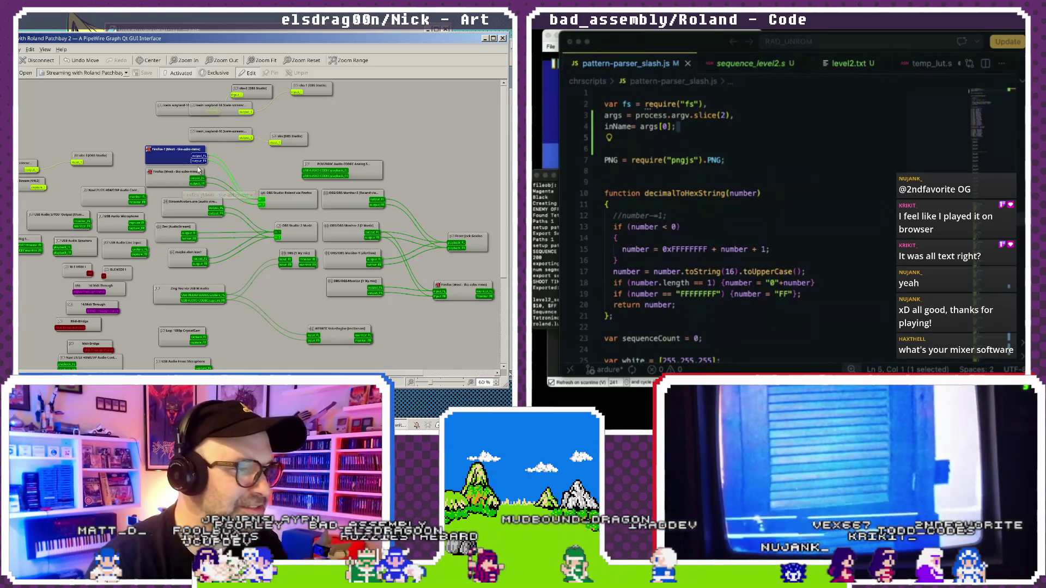
pyautogui.click(183, 228)
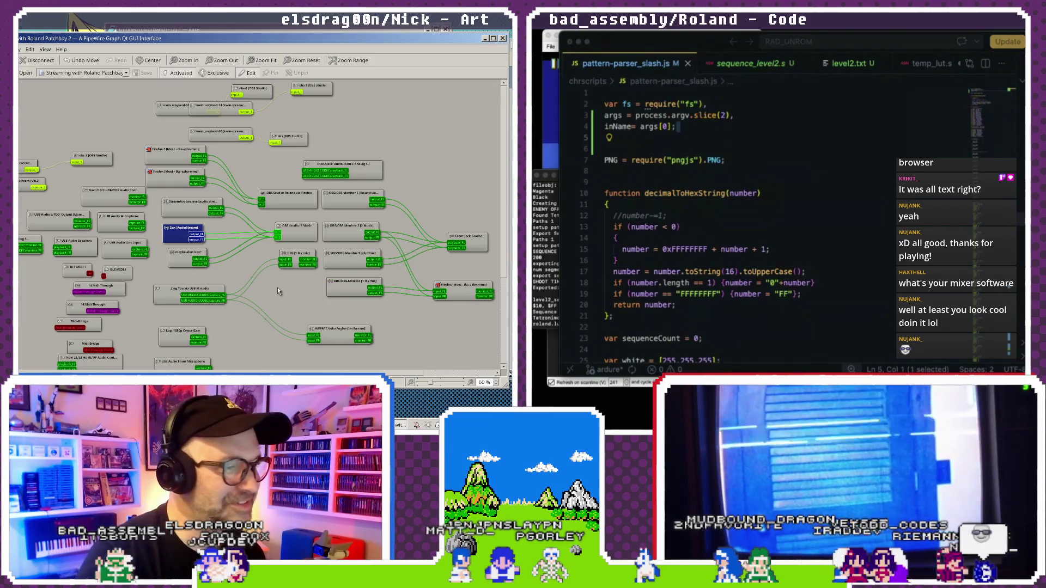
pyautogui.moveTo(265, 286)
pyautogui.mouseDown()
pyautogui.moveTo(205, 283)
pyautogui.moveTo(217, 311)
pyautogui.mouseUp()
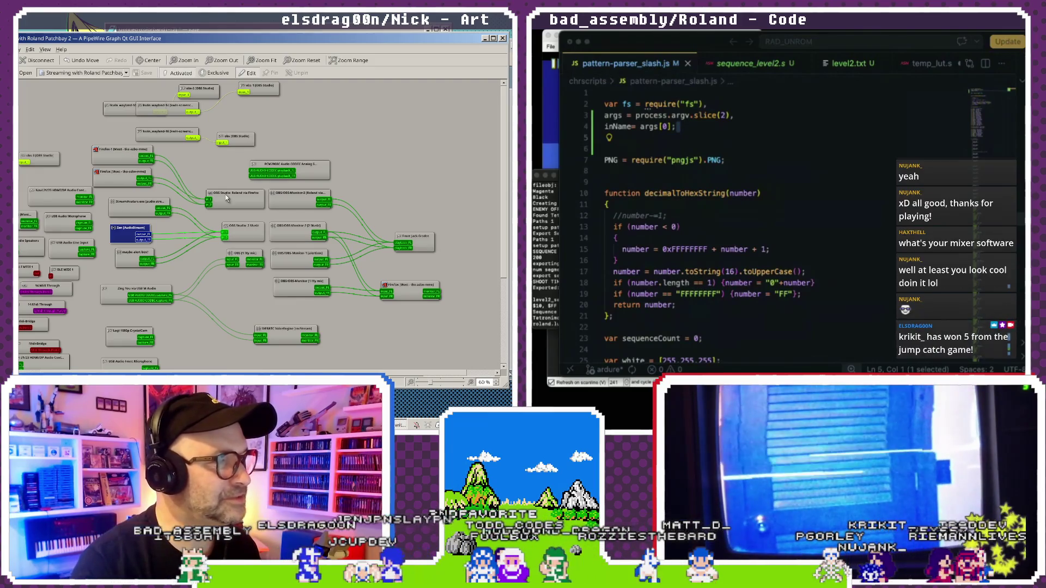
pyautogui.click(288, 194)
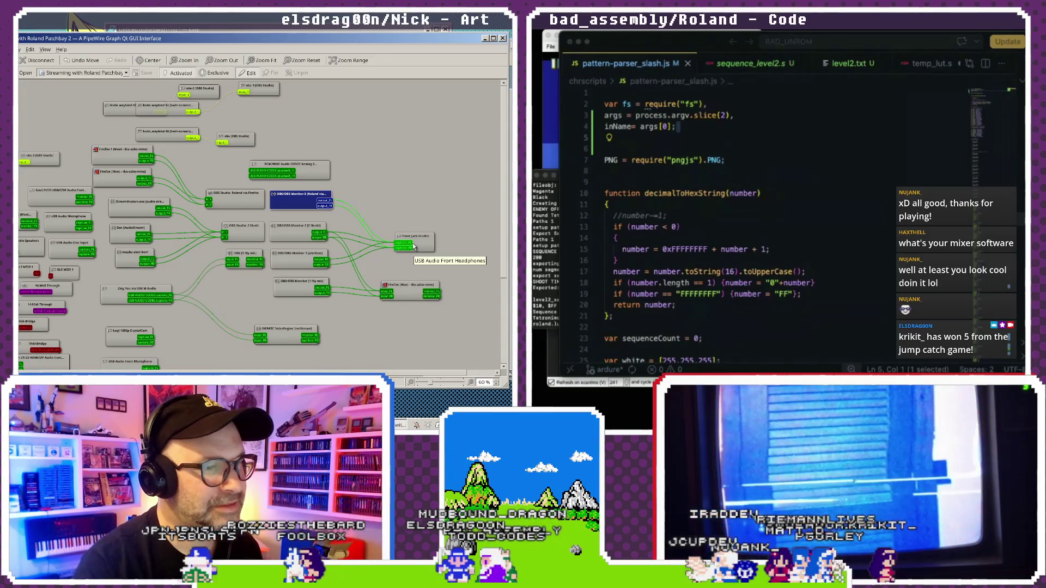
# Nudge the Front Headphones node up and select the OBS-Monitor-2 and OBS-Monitor-1 nodes.
pyautogui.moveTo(427, 241); pyautogui.dragTo(424, 235)
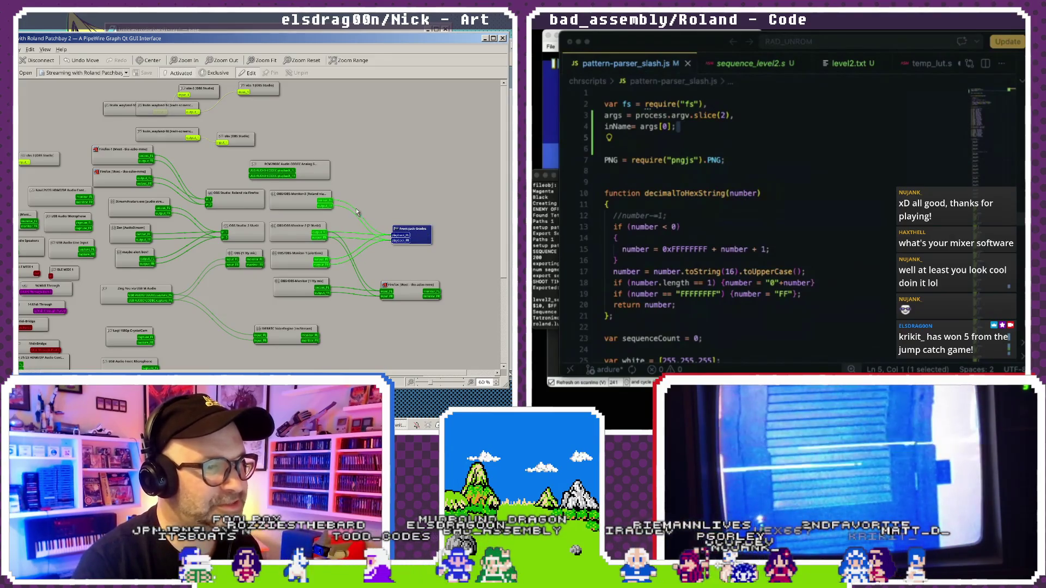
pyautogui.click(301, 233)
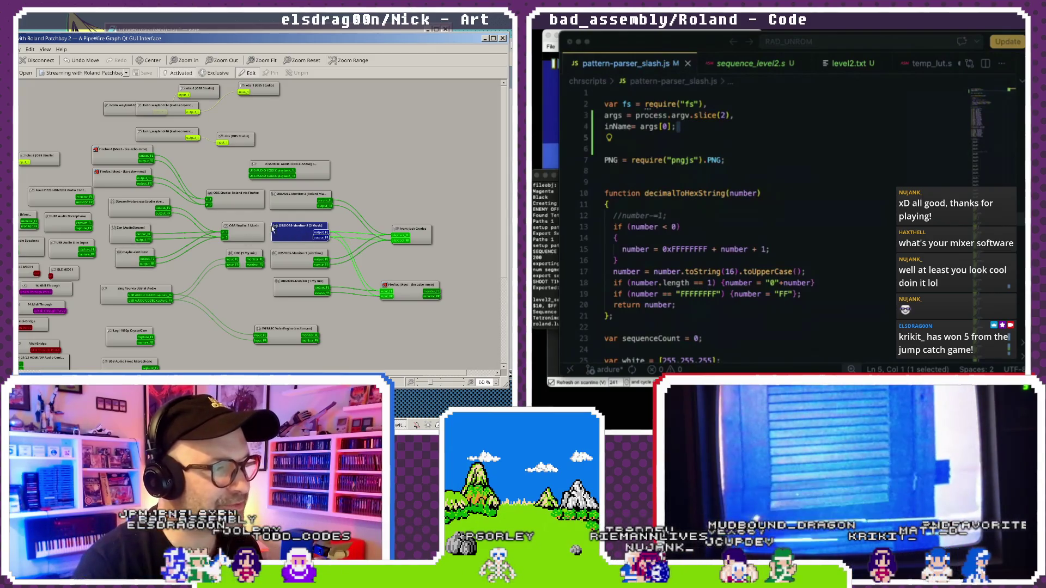
pyautogui.moveTo(285, 238)
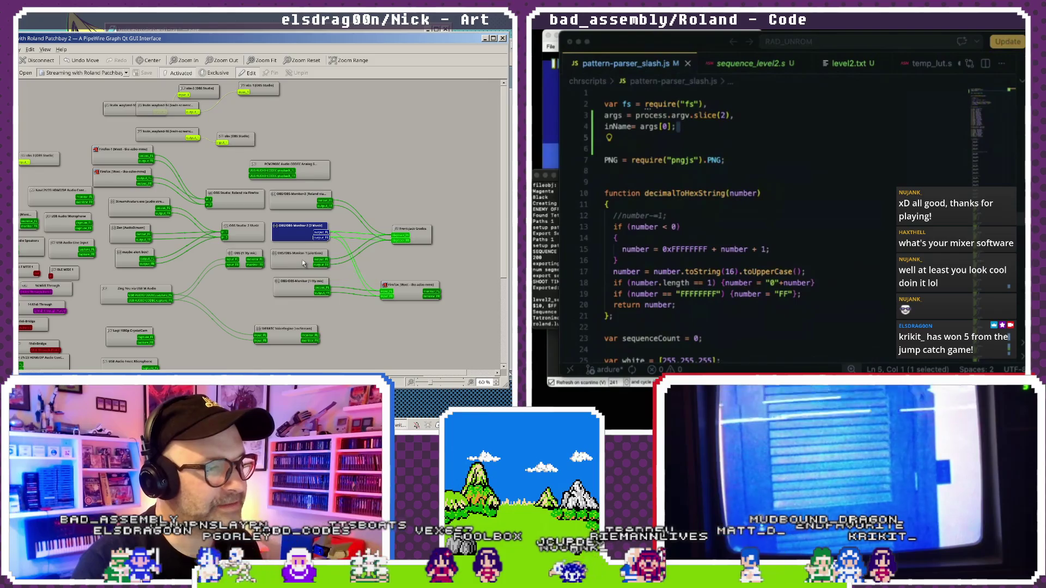
pyautogui.click(303, 261)
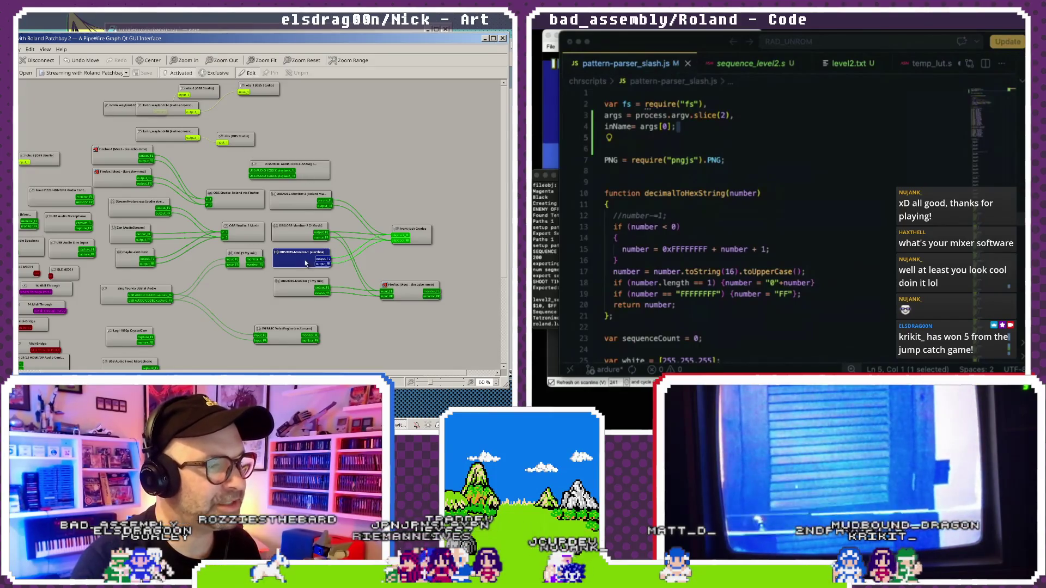
# Raise the Firefox (Meet) node slightly and start a link from OBS-Monitor-1's output ports.
pyautogui.moveTo(402, 289); pyautogui.dragTo(404, 282)
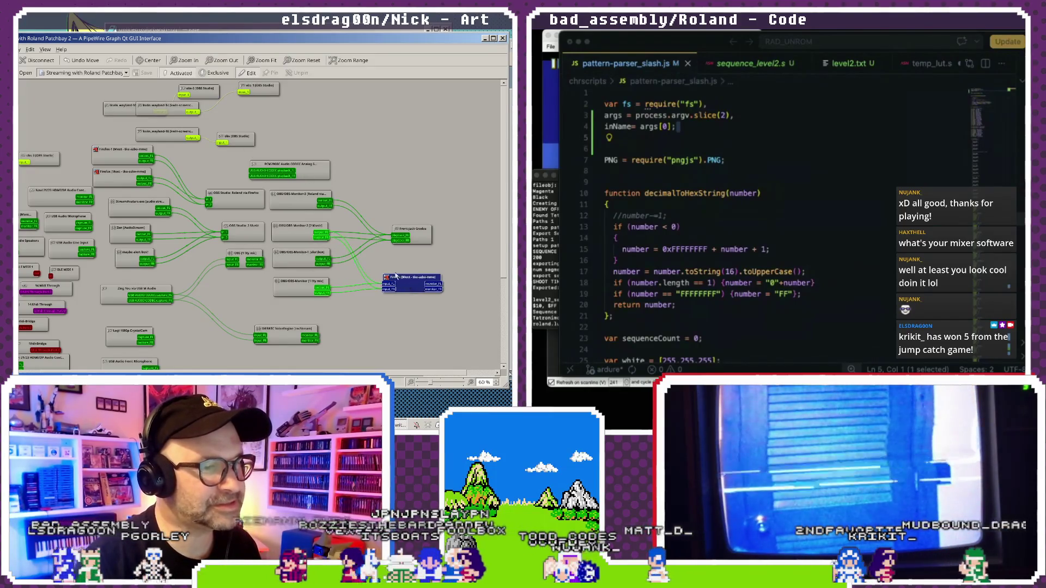
pyautogui.click(305, 290)
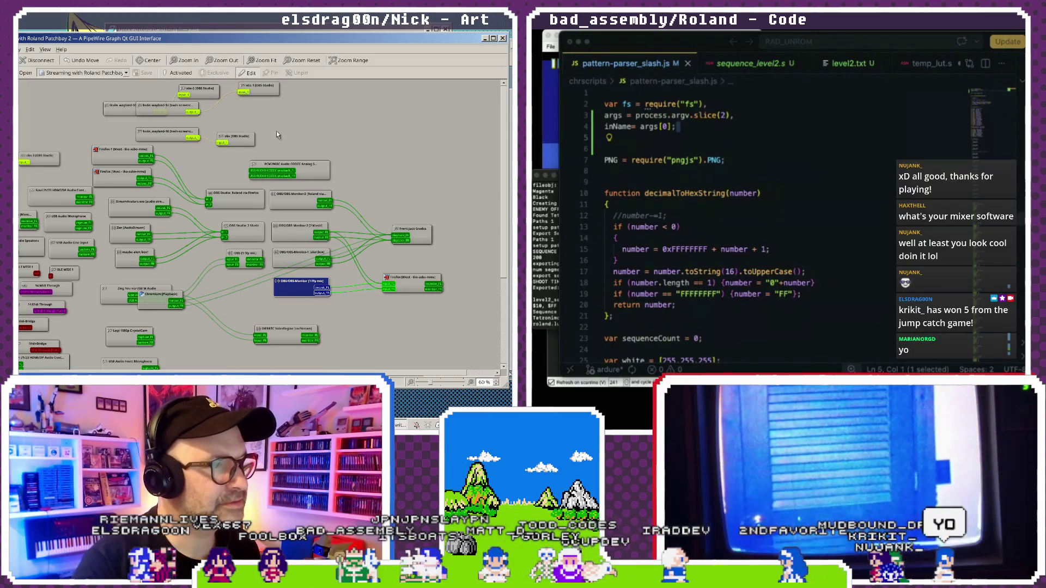
pyautogui.click(331, 264)
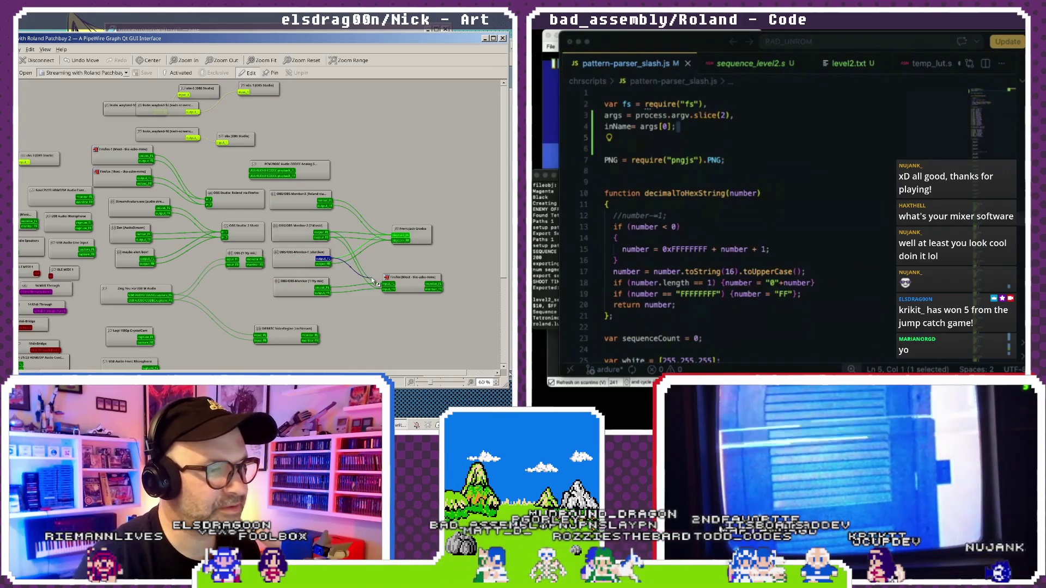
# Link OBS-Monitor-1's output ports to the Firefox (Meet) inputs, toggling the node's pin.
pyautogui.moveTo(386, 287); pyautogui.dragTo(388, 285)
pyautogui.click(271, 72)
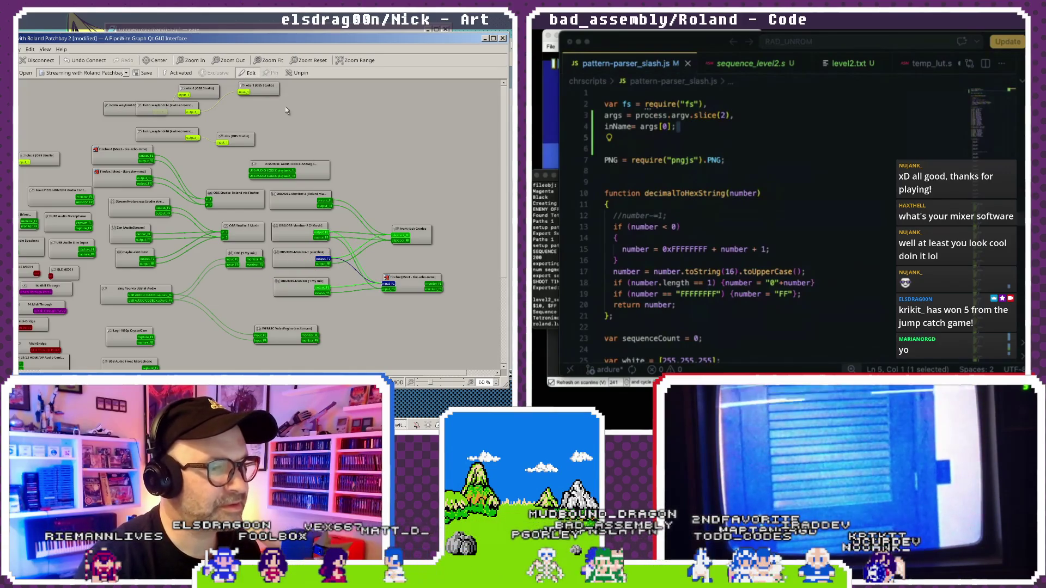
pyautogui.moveTo(325, 264); pyautogui.dragTo(387, 288)
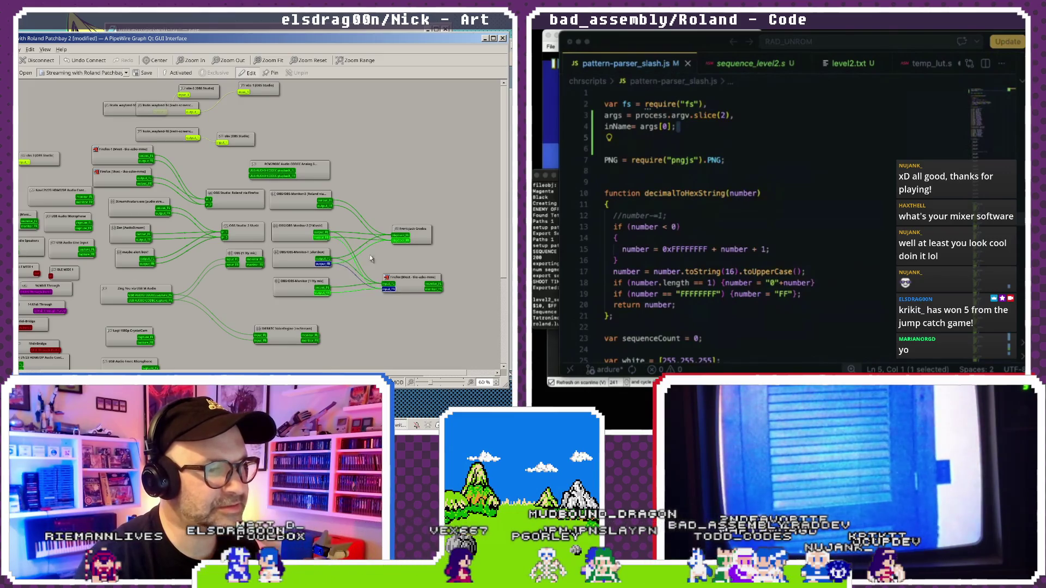
pyautogui.click(274, 73)
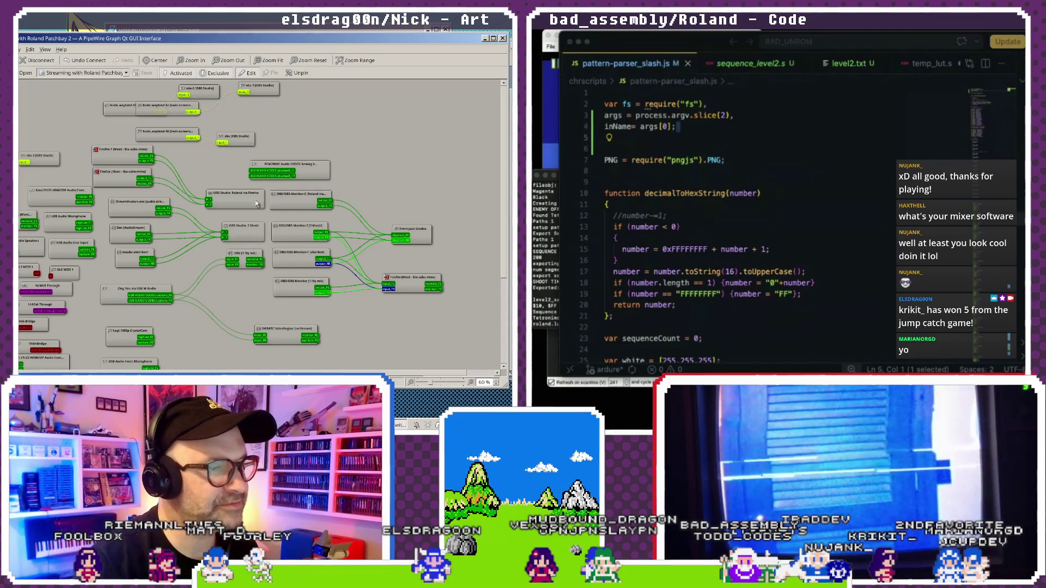
# Reposition the Firefox node and minimize qpwgraph to reveal Aseprite.
pyautogui.click(412, 280)
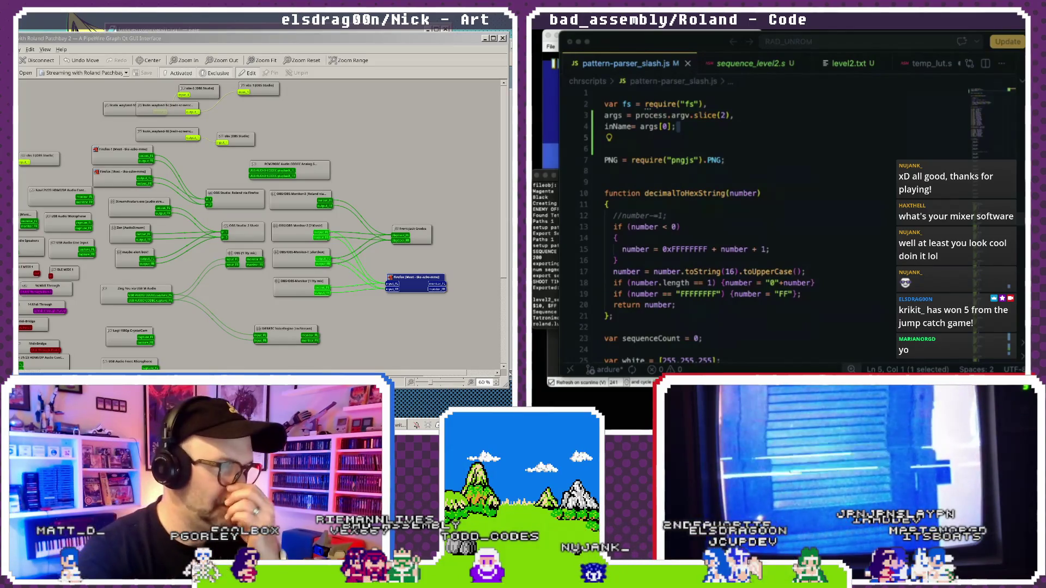
pyautogui.click(485, 39)
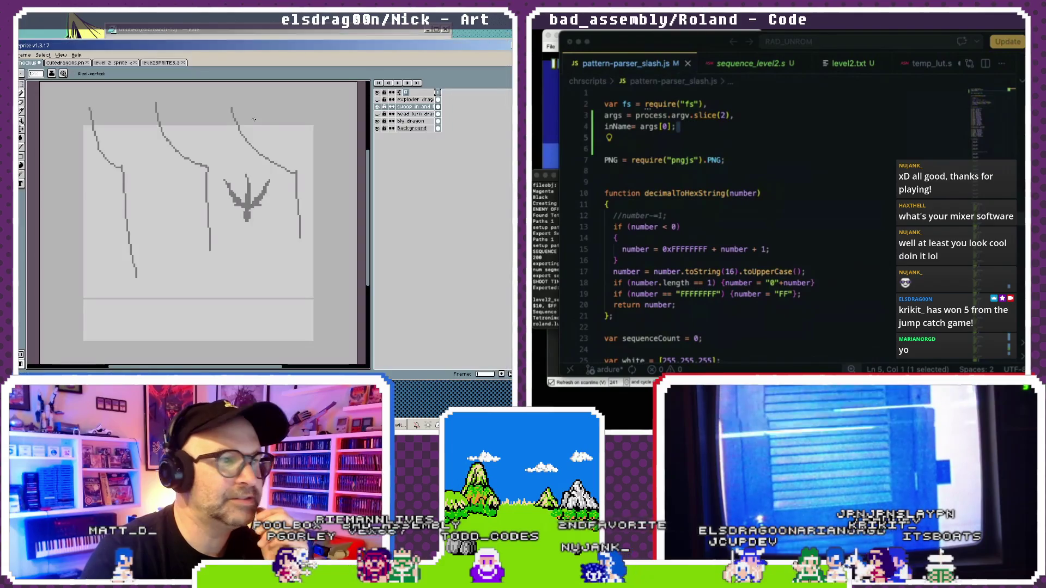
# Switch to the cutedragons sheet and zoom onto its slow and fast speed-arrow rows.
pyautogui.click(158, 63)
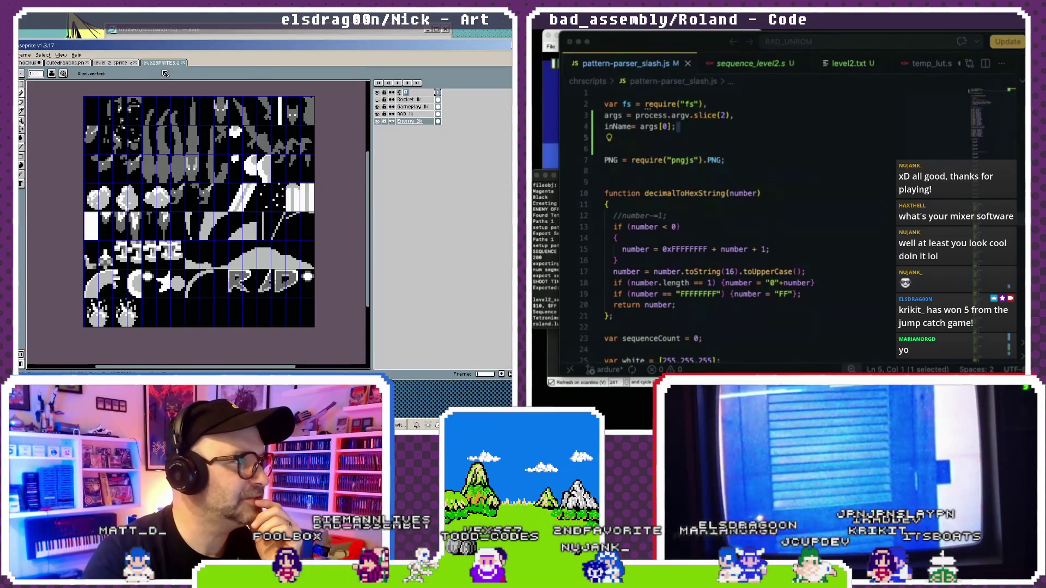
pyautogui.click(112, 63)
pyautogui.click(65, 62)
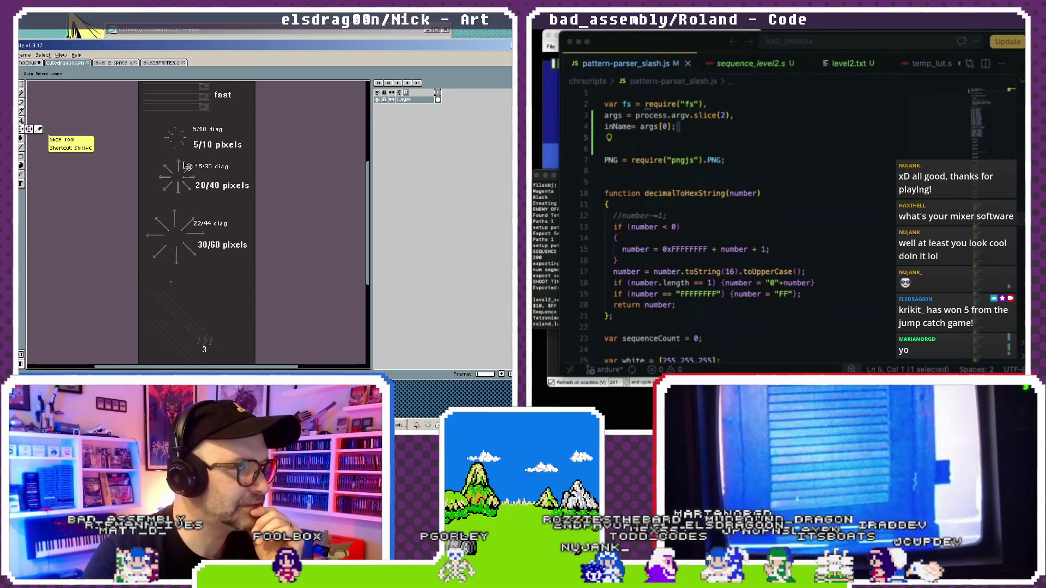
pyautogui.moveTo(117, 168); pyautogui.dragTo(208, 249)
pyautogui.scroll(1, 208, 249)
pyautogui.scroll(2, 227, 172)
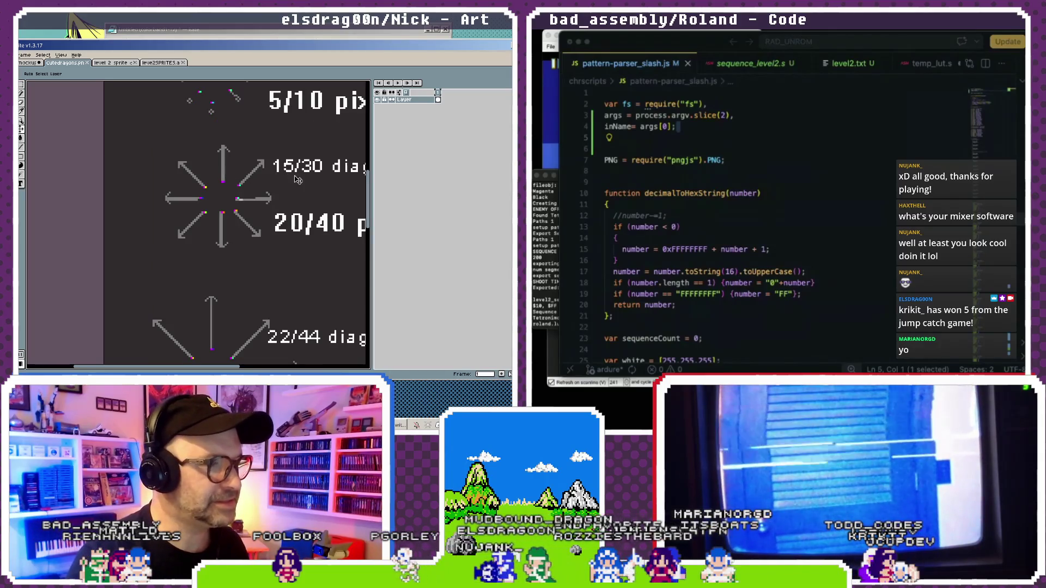
pyautogui.moveTo(299, 178); pyautogui.dragTo(233, 173)
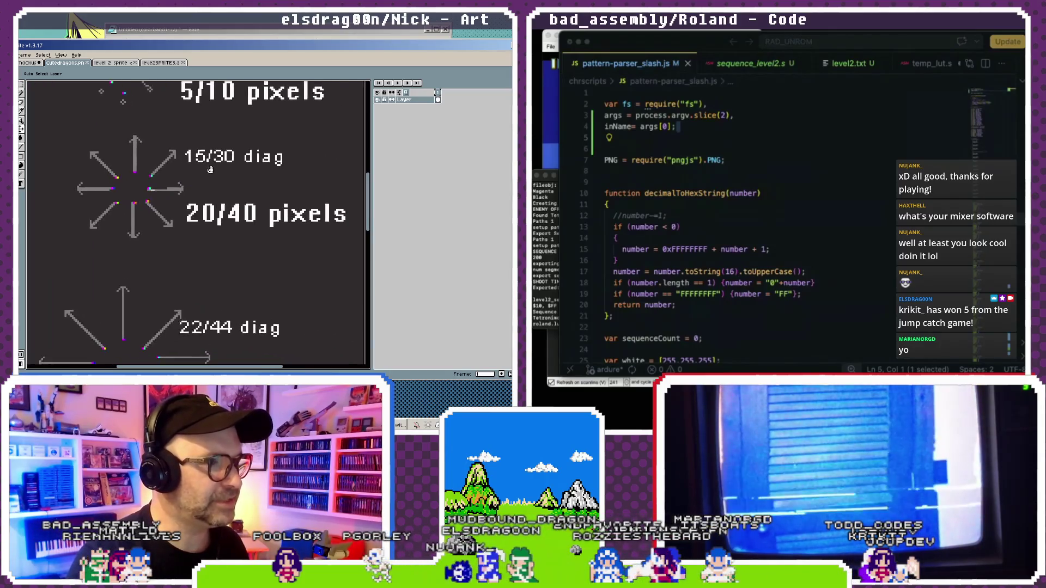
# Pick the Rectangular Marquee tool, adjust the zoom, and start opening another file.
pyautogui.click(23, 88)
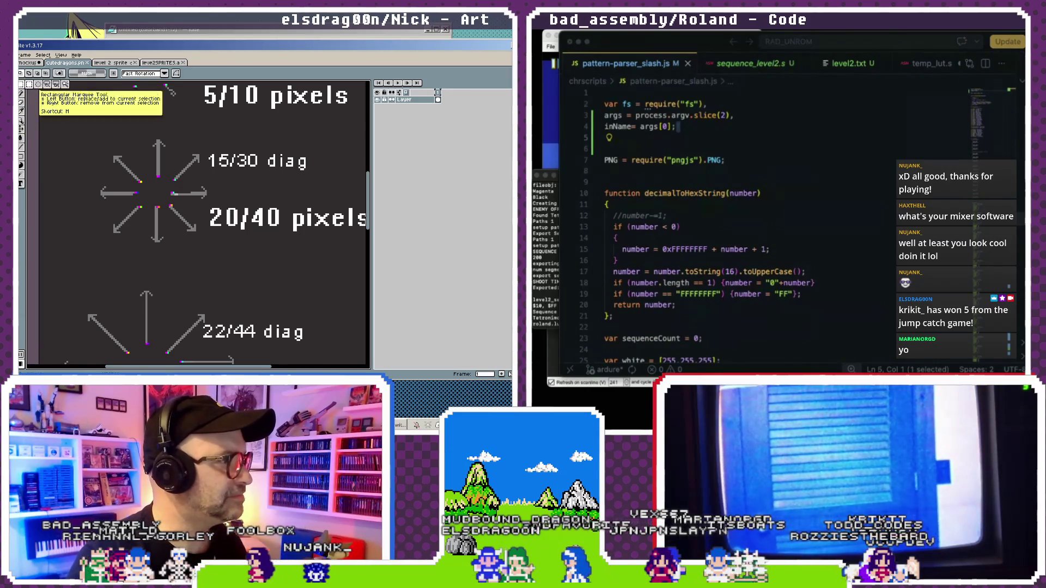
pyautogui.scroll(-4, 152, 137)
pyautogui.scroll(-1, 158, 166)
pyautogui.scroll(1, 158, 165)
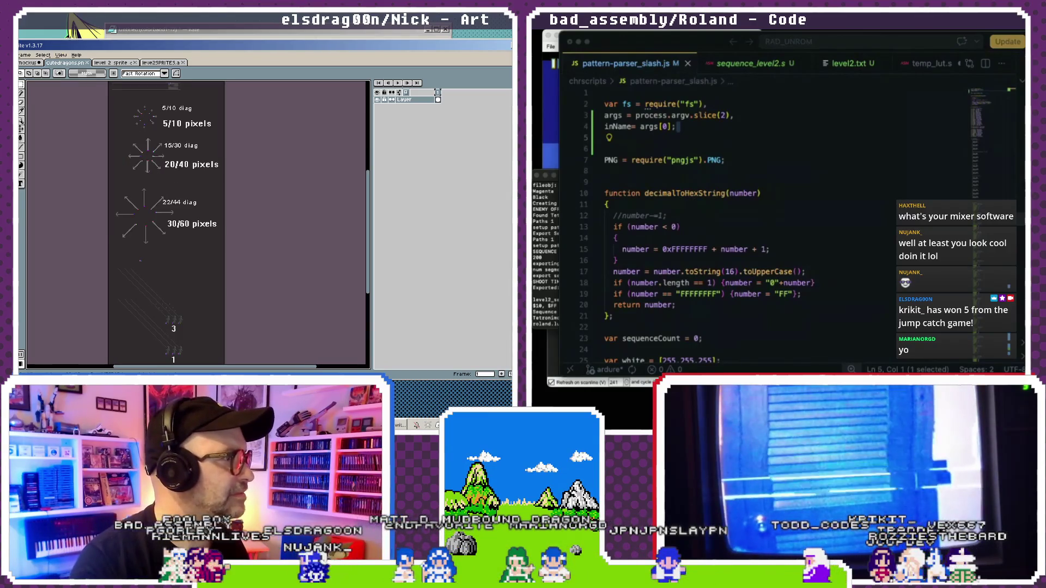
pyautogui.hotkey('ctrl', 'o')
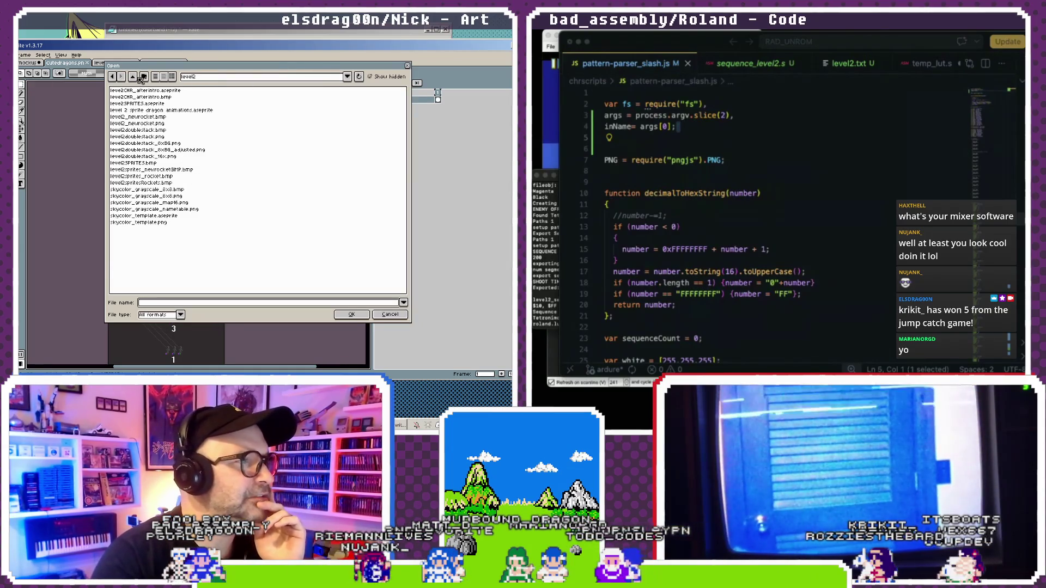
# Browse from level2 via NESRADdragon, photohammer and aesprite hammers to open Cute dragon aes.aseprite.
pyautogui.click(144, 78)
pyautogui.press('BackSpace')
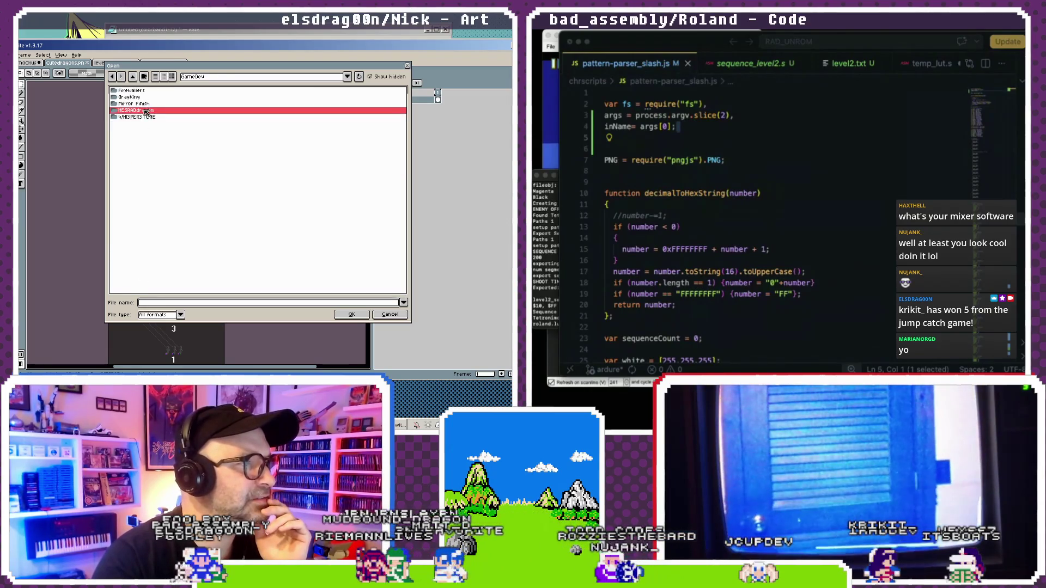
pyautogui.doubleClick(137, 110)
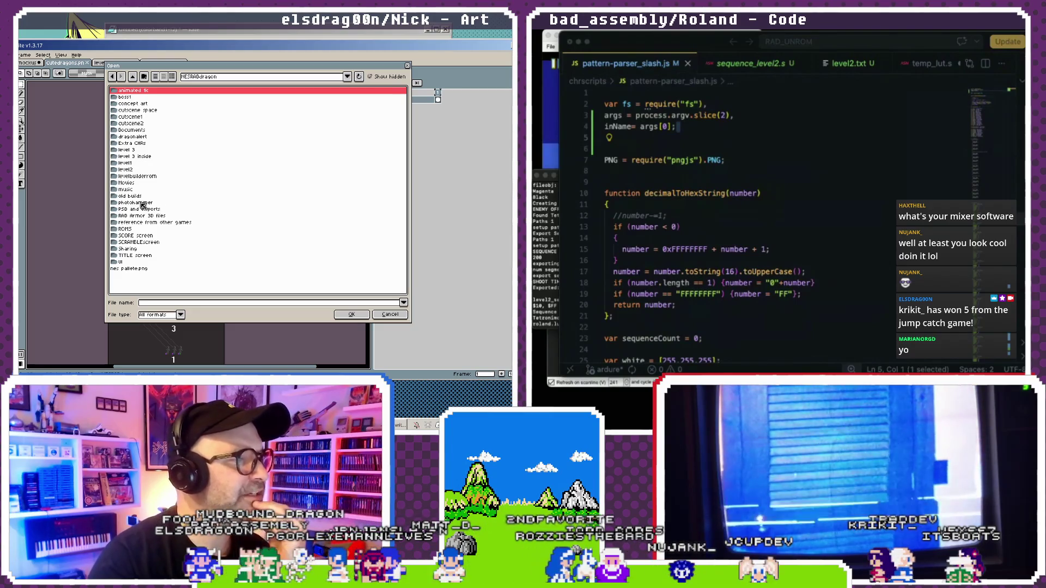
pyautogui.click(134, 170)
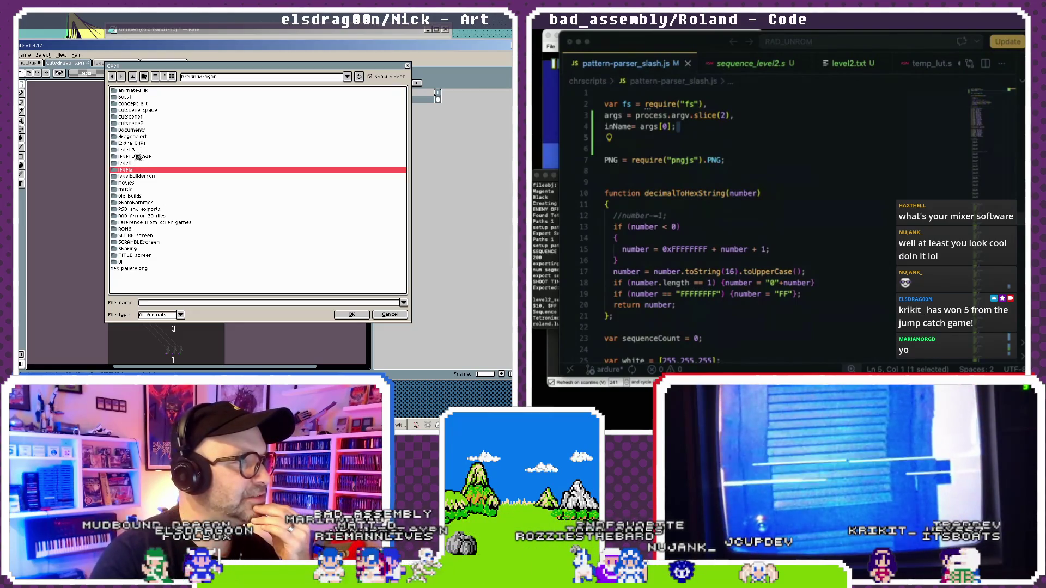
pyautogui.doubleClick(141, 203)
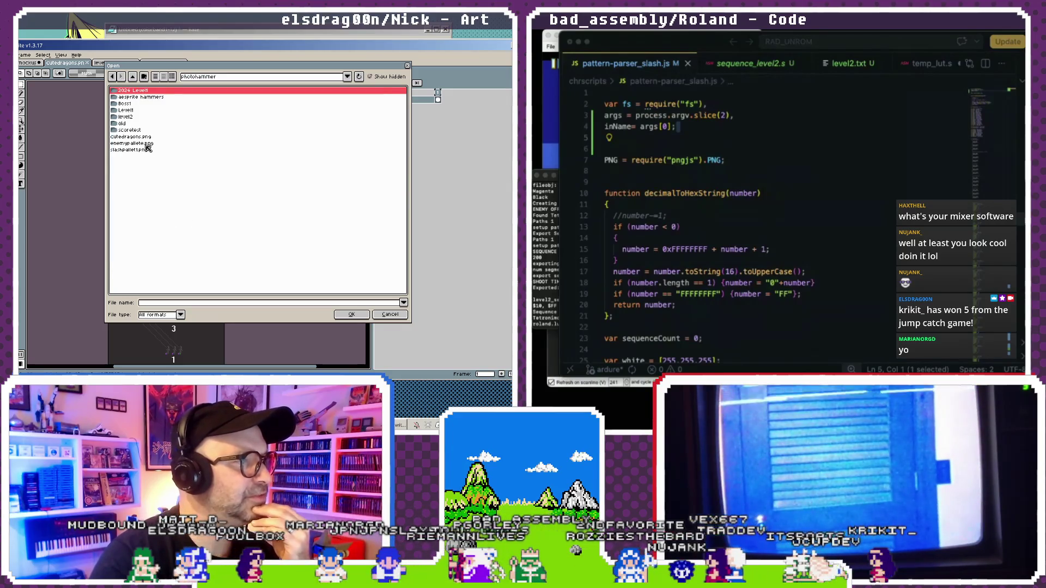
pyautogui.doubleClick(153, 97)
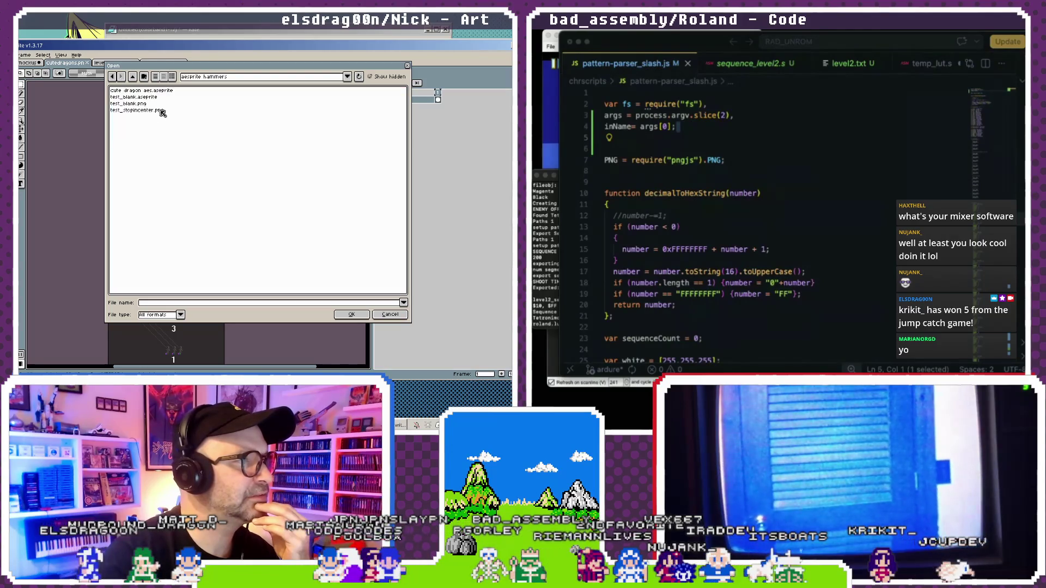
pyautogui.doubleClick(139, 90)
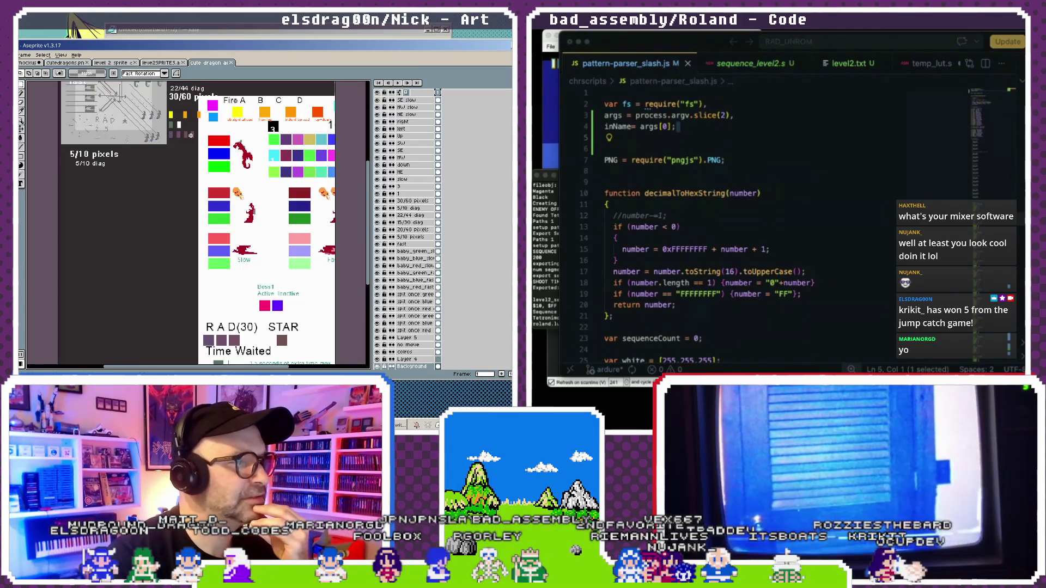
# Pan the cute dragon sheet, close a level 2 document, and dock cute dragon on the left.
pyautogui.moveTo(141, 181)
pyautogui.mouseDown()
pyautogui.moveTo(160, 229)
pyautogui.moveTo(164, 203)
pyautogui.mouseUp()
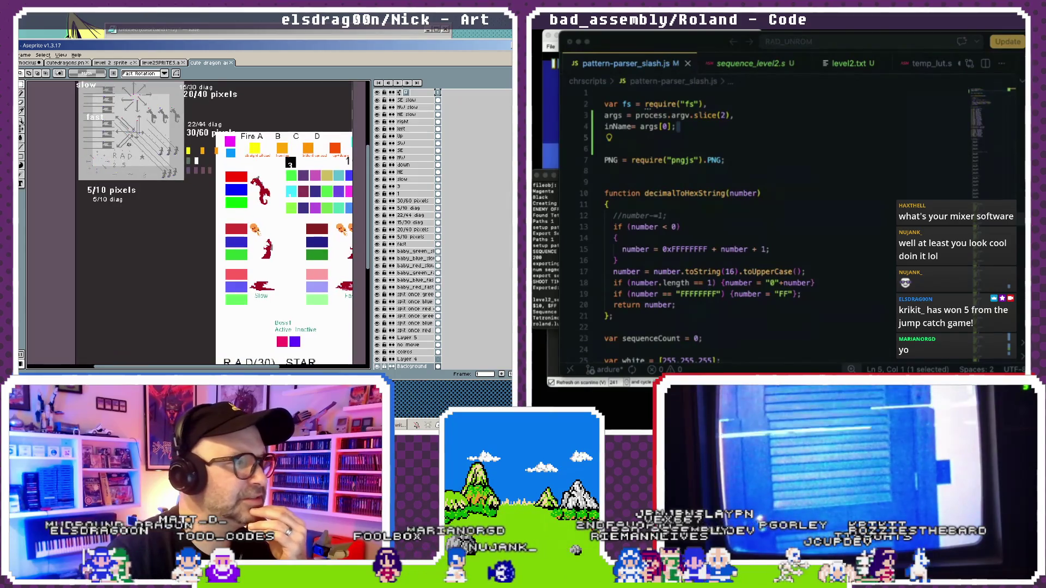
pyautogui.click(66, 64)
pyautogui.hotkey('ctrl', 'w')
pyautogui.moveTo(161, 63)
pyautogui.mouseDown()
pyautogui.moveTo(237, 122)
pyautogui.moveTo(424, 172)
pyautogui.mouseUp()
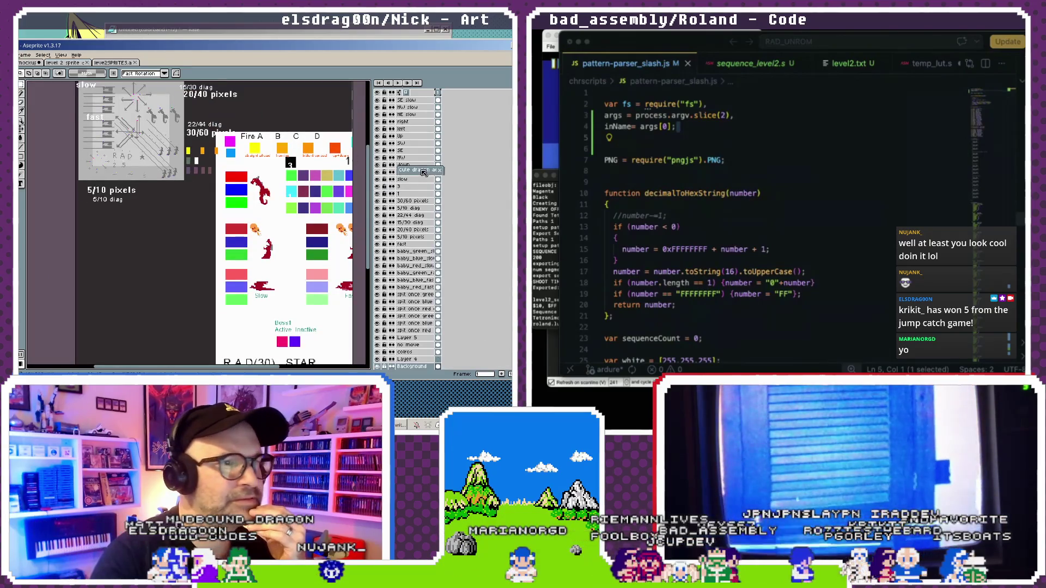
pyautogui.moveTo(152, 112)
pyautogui.mouseDown()
pyautogui.moveTo(20, 222)
pyautogui.moveTo(21, 248)
pyautogui.mouseUp()
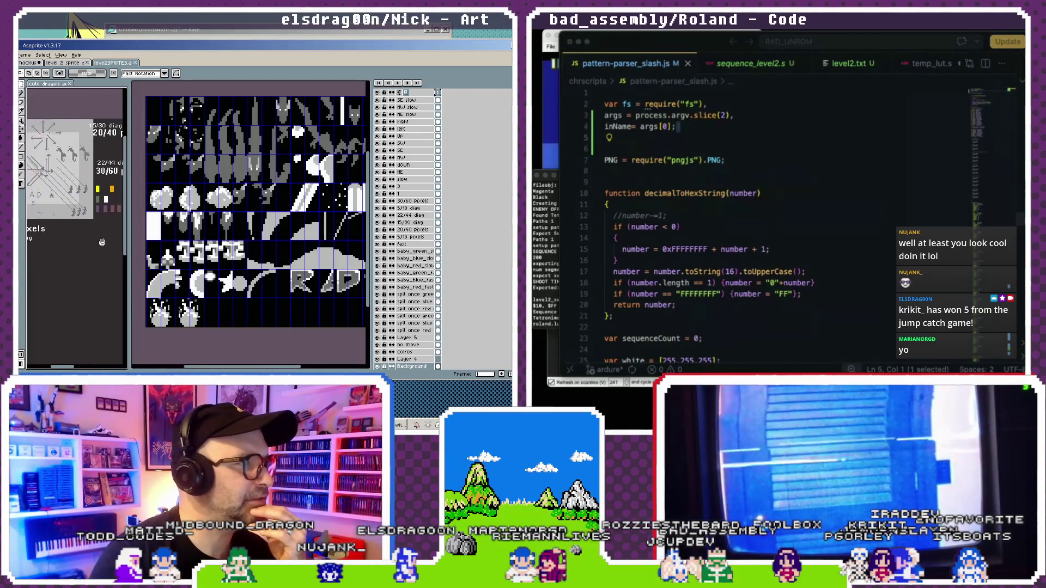
# Close the tiled sprite sheet, return to the grey dragon flight sketch, and bring Kate forward.
pyautogui.click(136, 62)
pyautogui.click(28, 62)
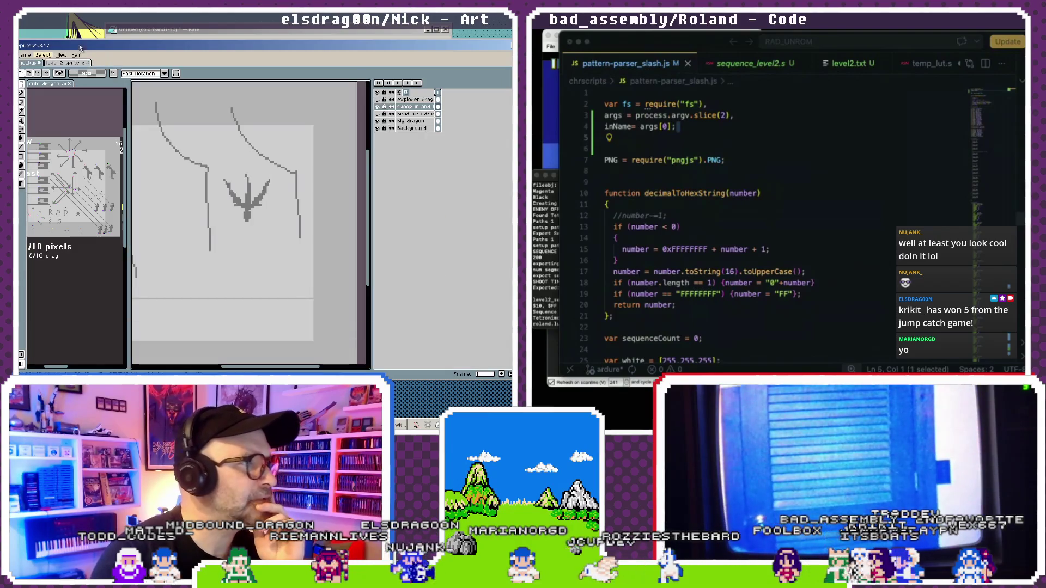
pyautogui.click(203, 33)
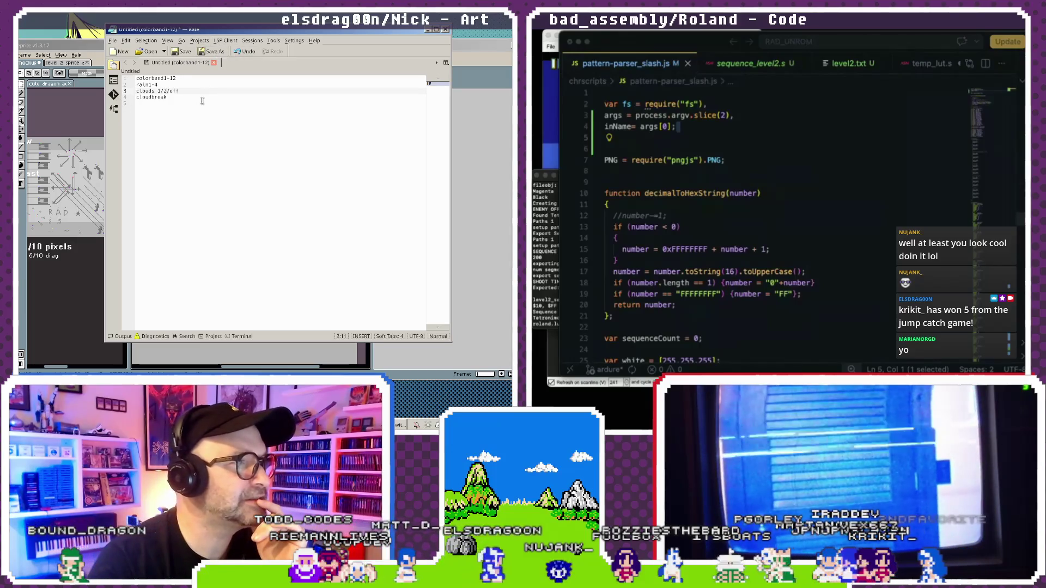
pyautogui.click(170, 42)
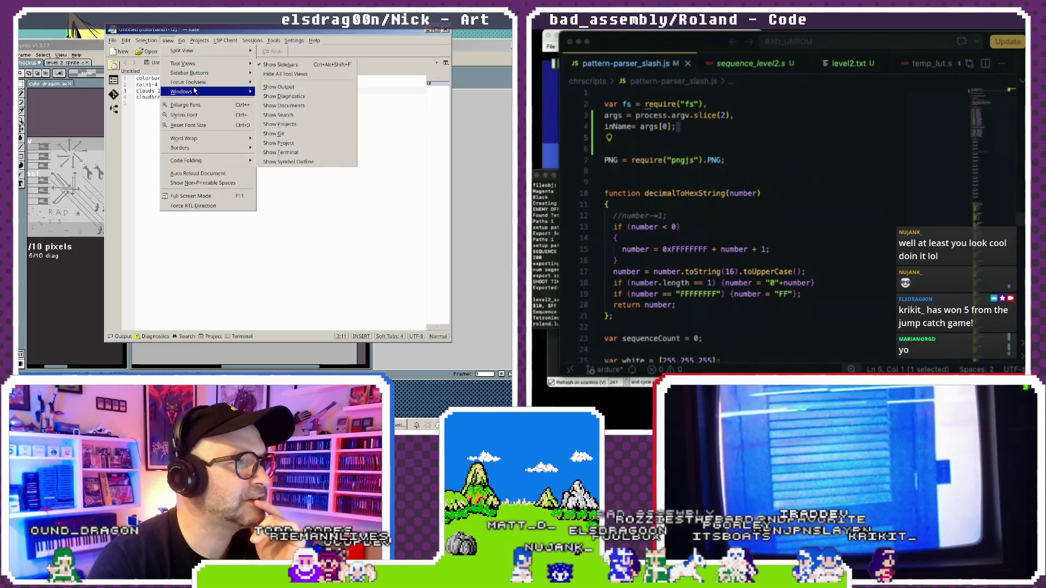
pyautogui.moveTo(201, 71)
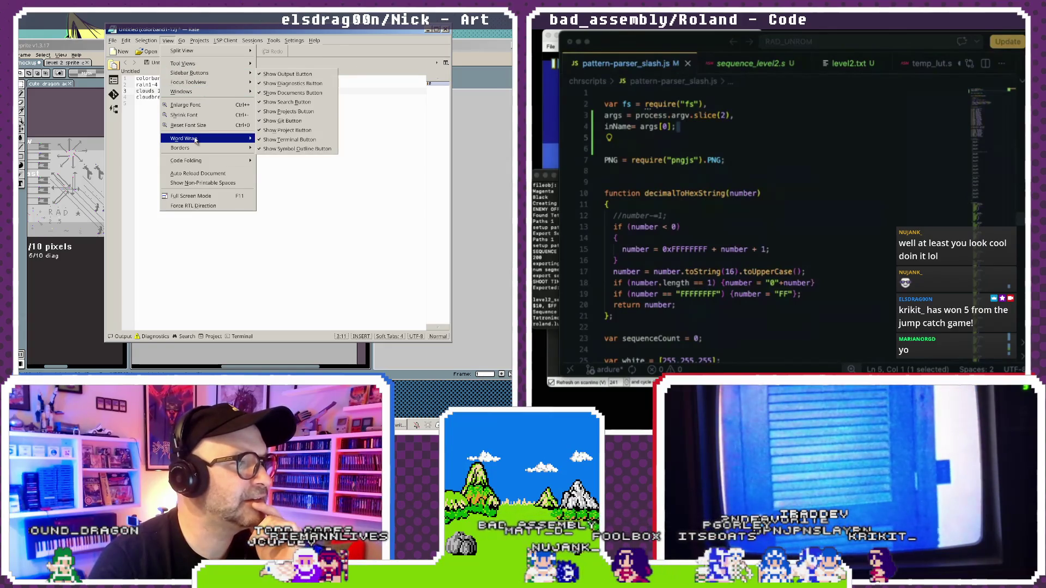
pyautogui.moveTo(195, 141)
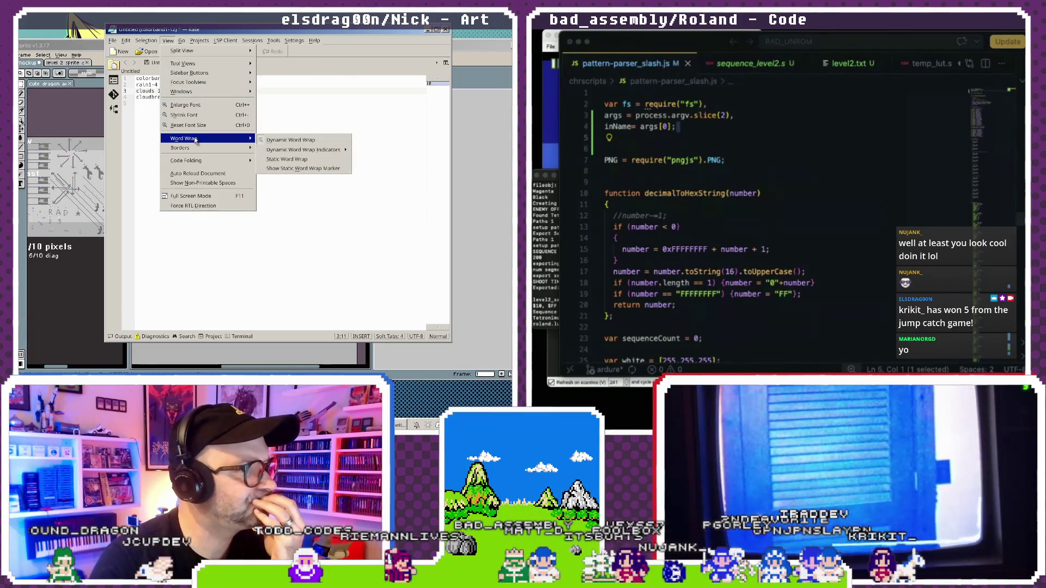
pyautogui.click(321, 104)
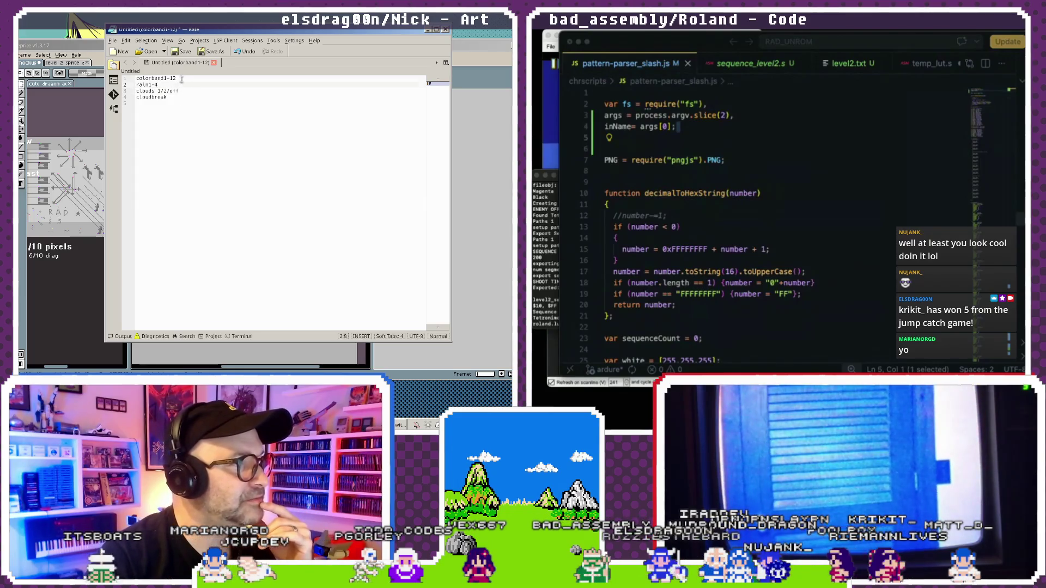
# Select the rain1-4 and clouds 1/2/off entries, ending on the empty fifth line.
pyautogui.click(164, 90)
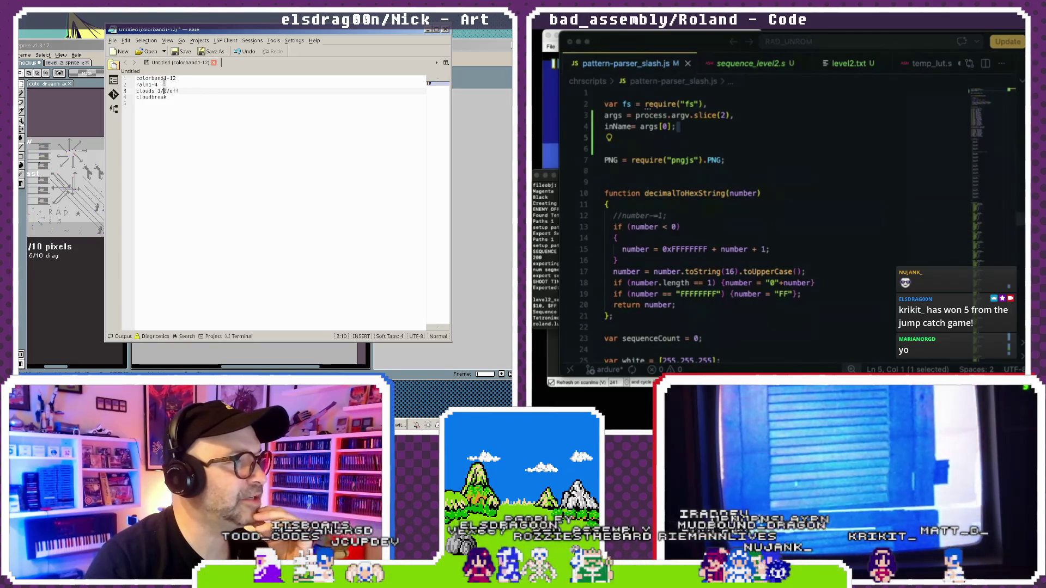
pyautogui.moveTo(159, 84); pyautogui.dragTo(129, 84)
pyautogui.hotkey('shift', 'Down')
pyautogui.click(156, 125)
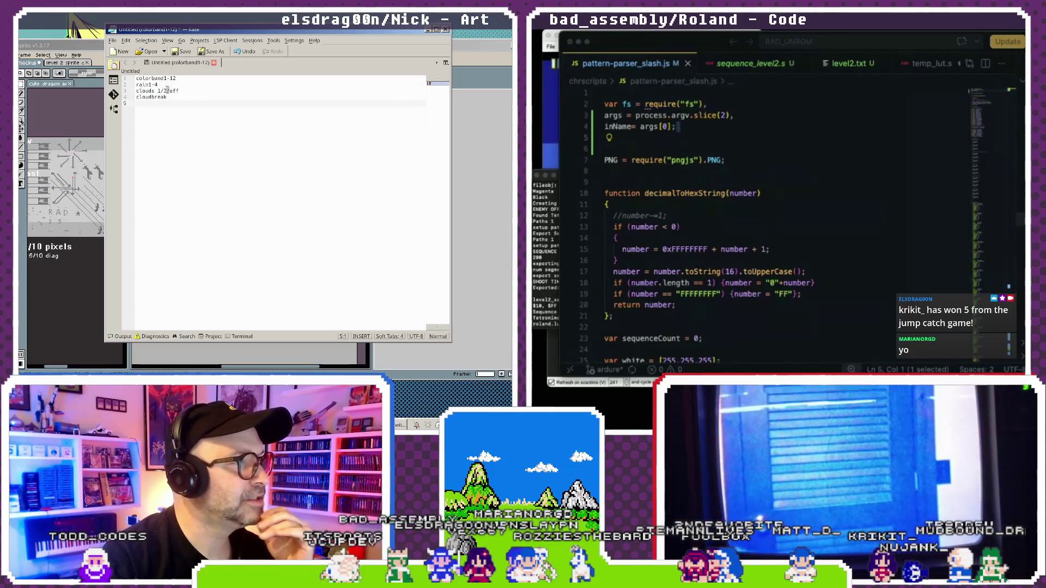
pyautogui.moveTo(158, 91); pyautogui.dragTo(179, 90)
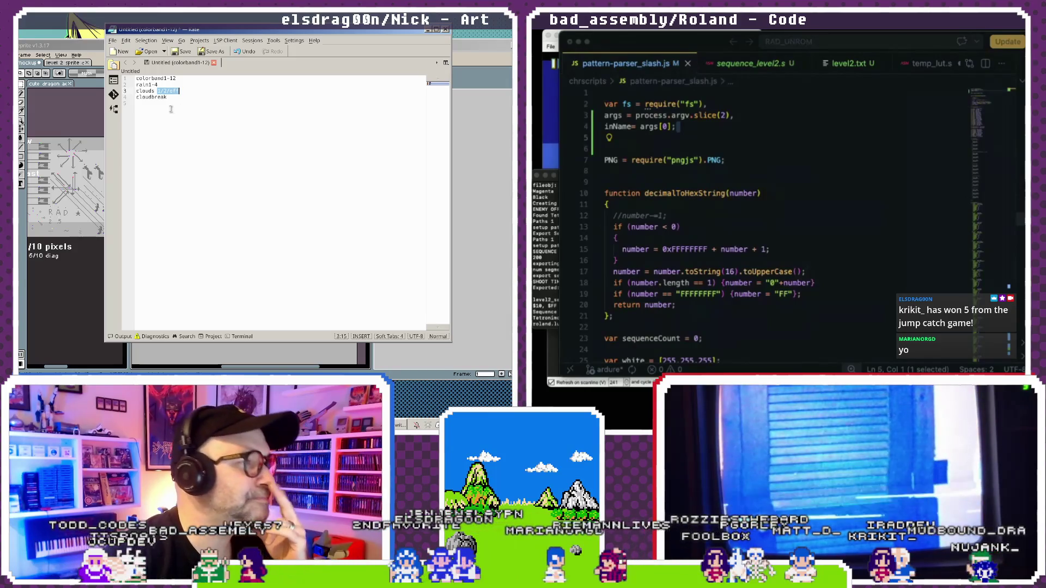
pyautogui.click(174, 98)
pyautogui.click(148, 107)
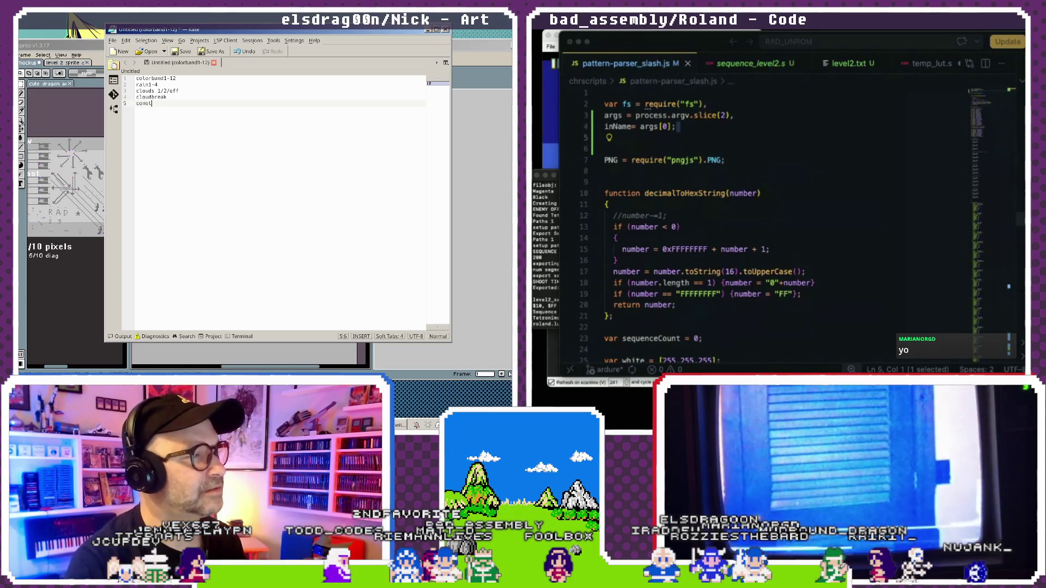
# Type 'cometfadein' on line 5, delete it again, and drag Kate right to reveal the canvas.
pyautogui.write('cometfadein')
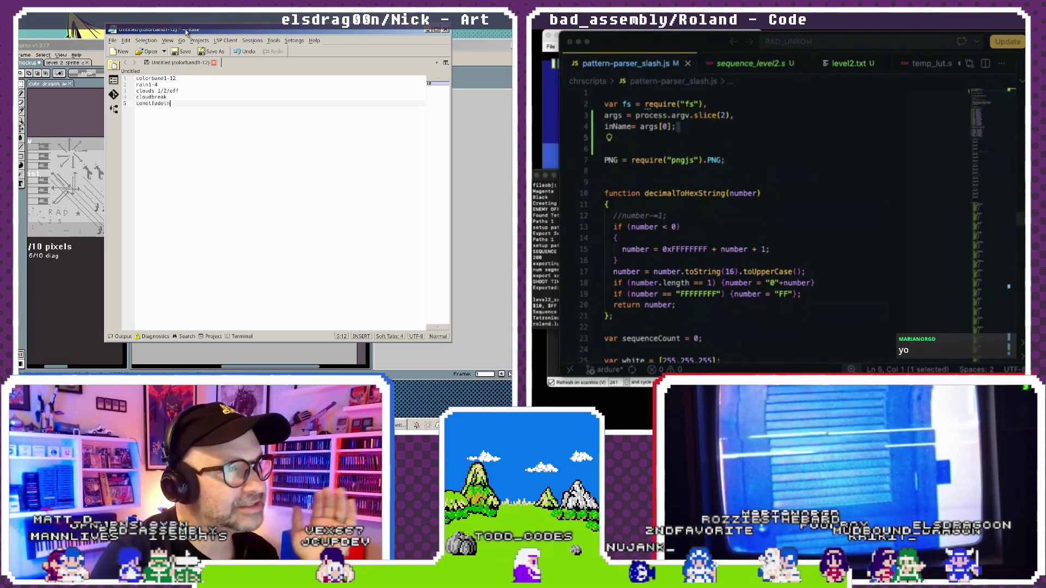
pyautogui.hotkey('shift', 'Home')
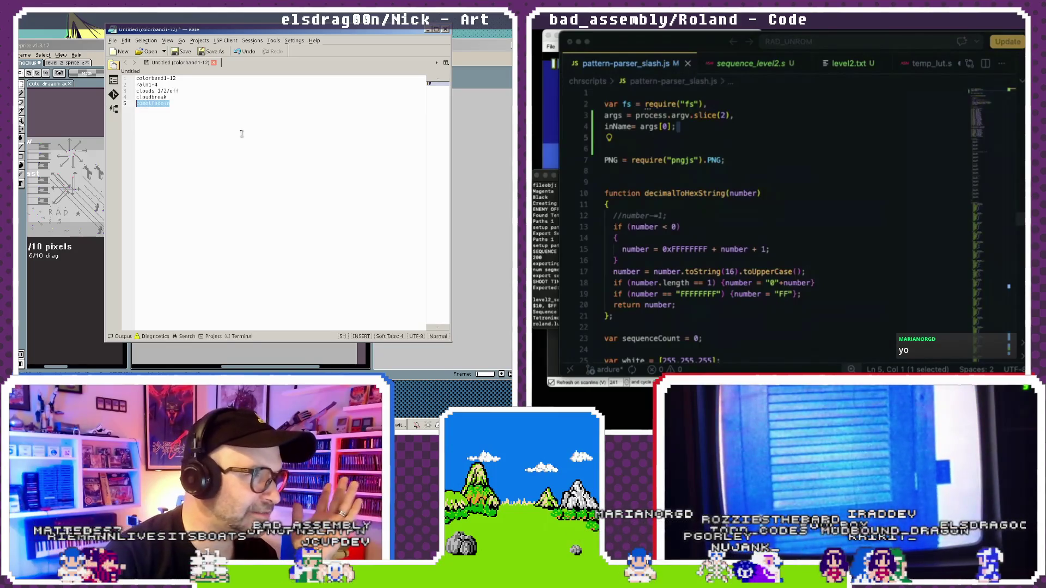
pyautogui.press('BackSpace')
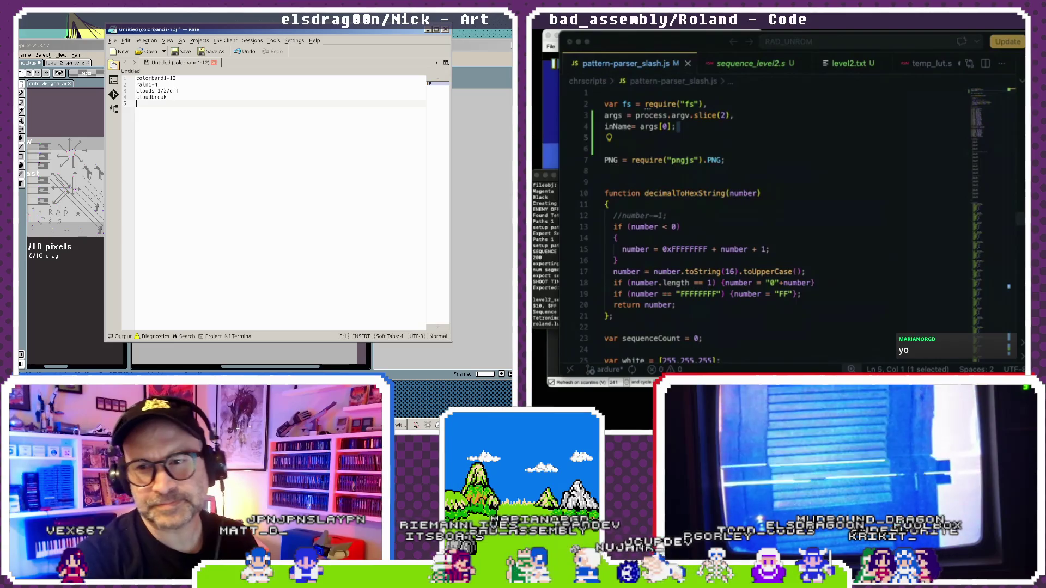
pyautogui.moveTo(190, 31); pyautogui.dragTo(318, 17)
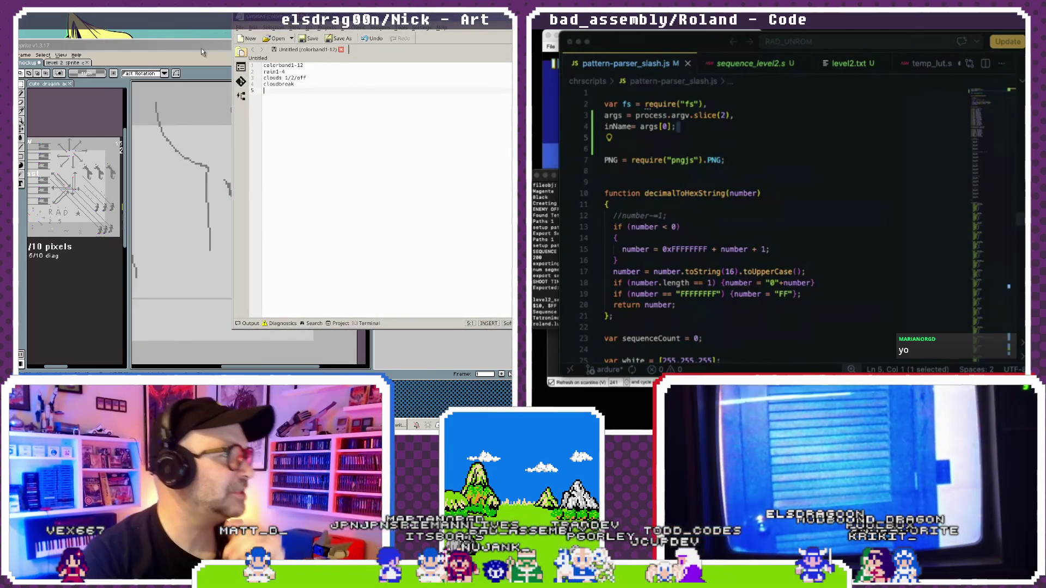
# Widen Aseprite's reference preview, pan it to the slow/fast speed chart, and return to Kate.
pyautogui.click(202, 44)
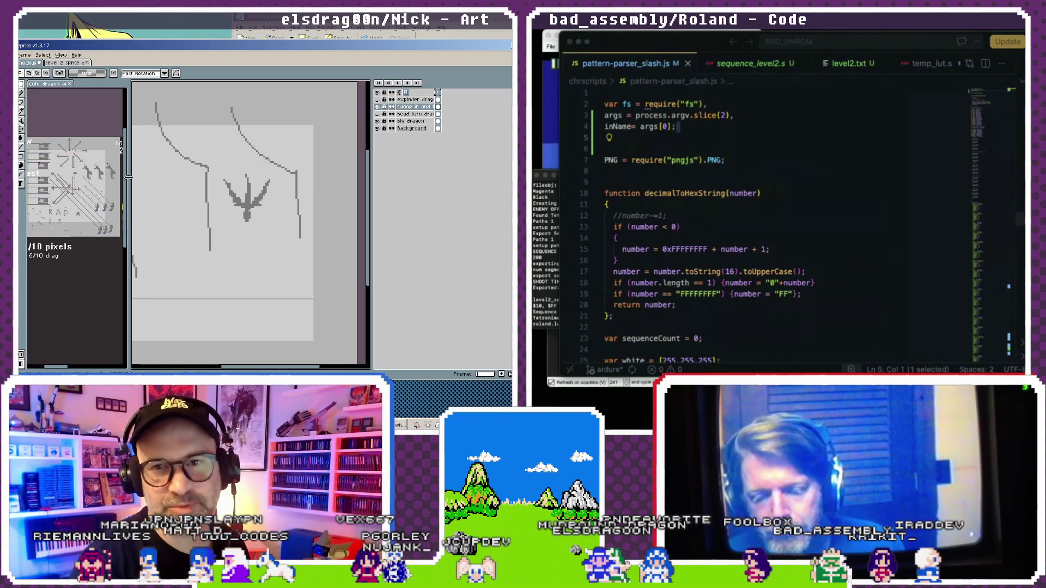
pyautogui.moveTo(128, 177); pyautogui.dragTo(185, 176)
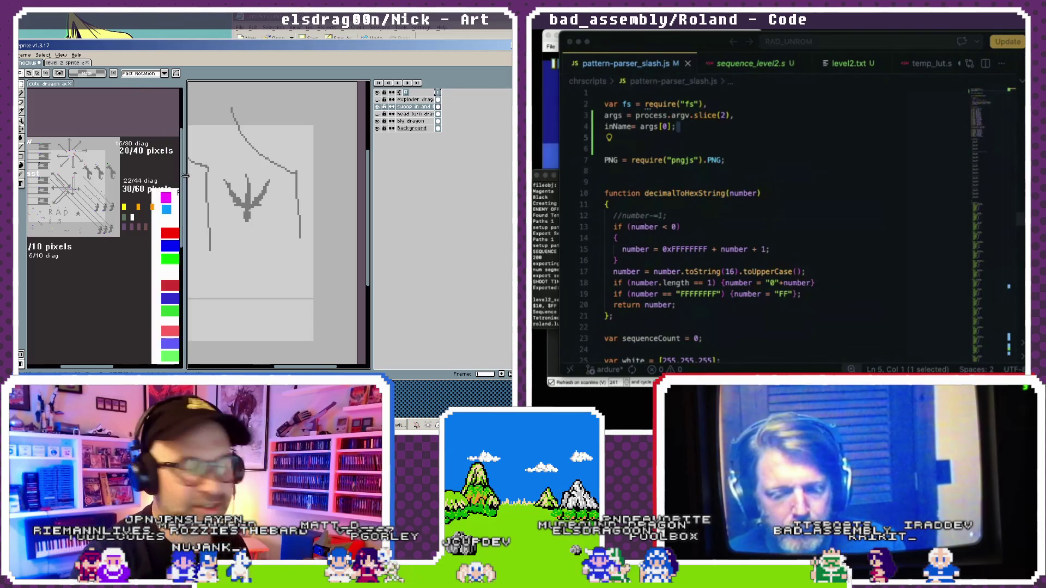
pyautogui.moveTo(99, 224); pyautogui.dragTo(114, 188)
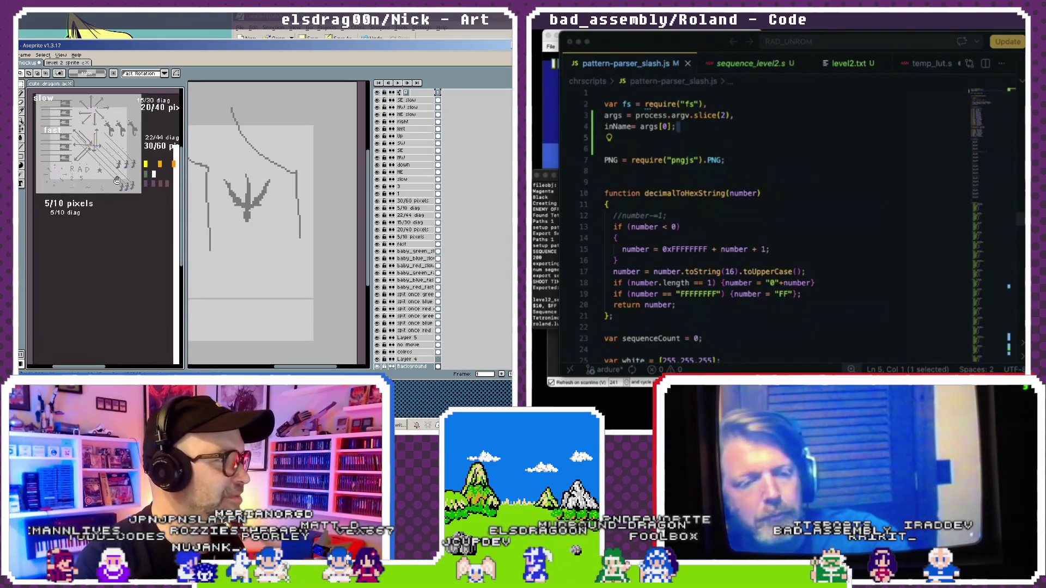
pyautogui.hotkey('alt', 'Tab')
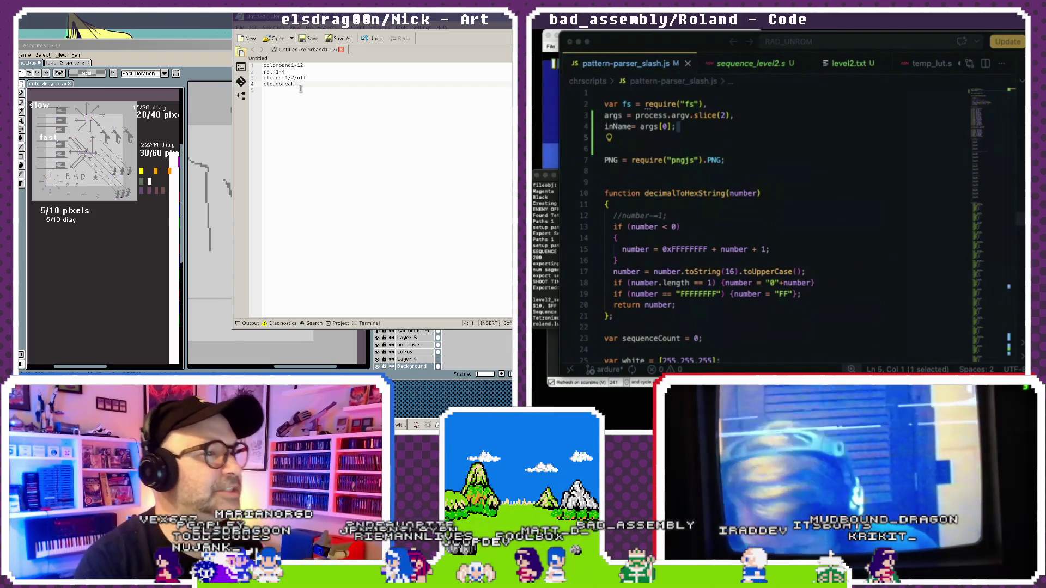
pyautogui.hotkey('ctrl', 'a')
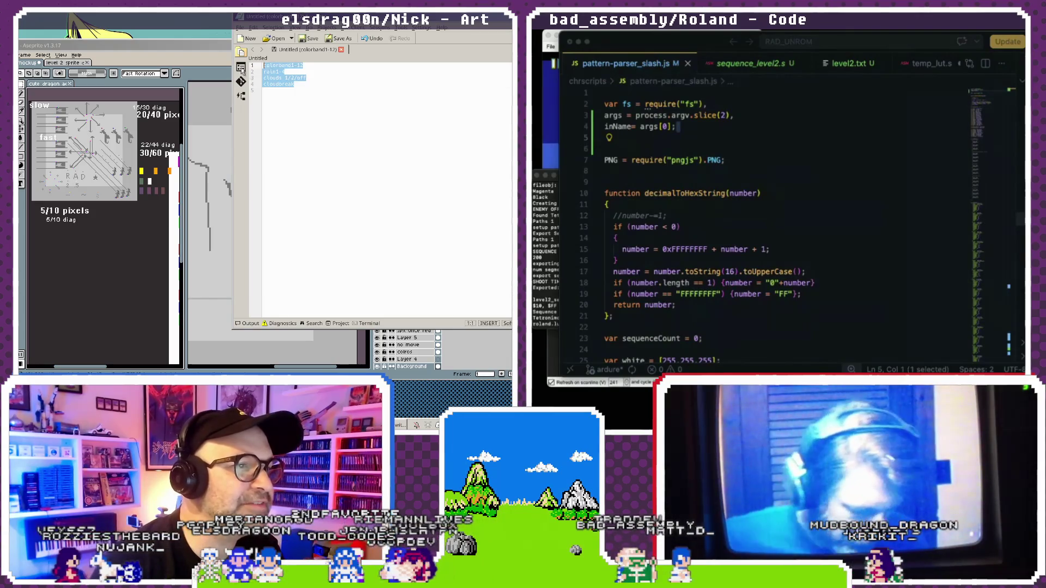
pyautogui.click(293, 106)
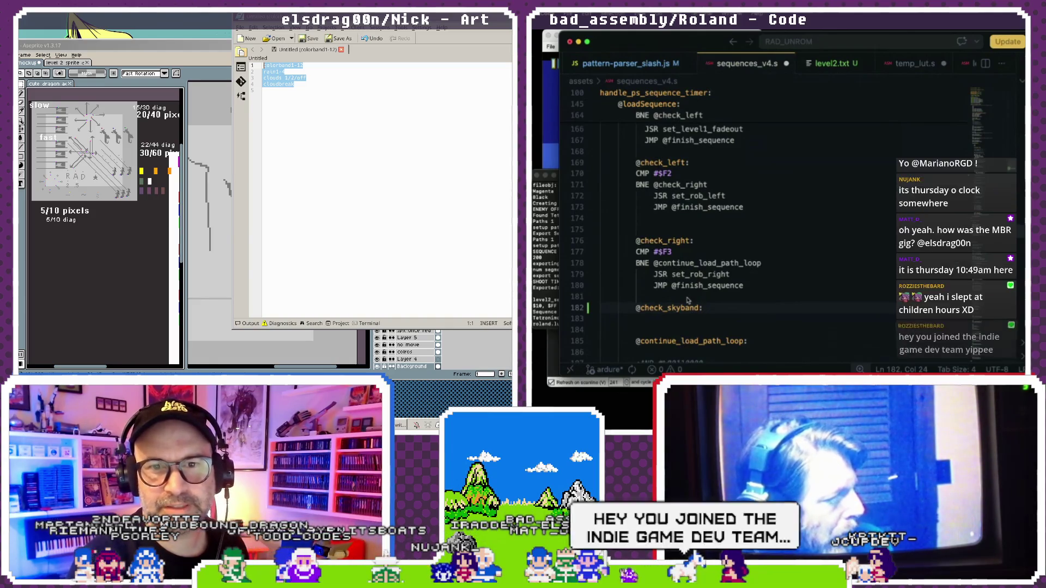
pyautogui.scroll(1, 688, 300)
pyautogui.scroll(1, 688, 300)
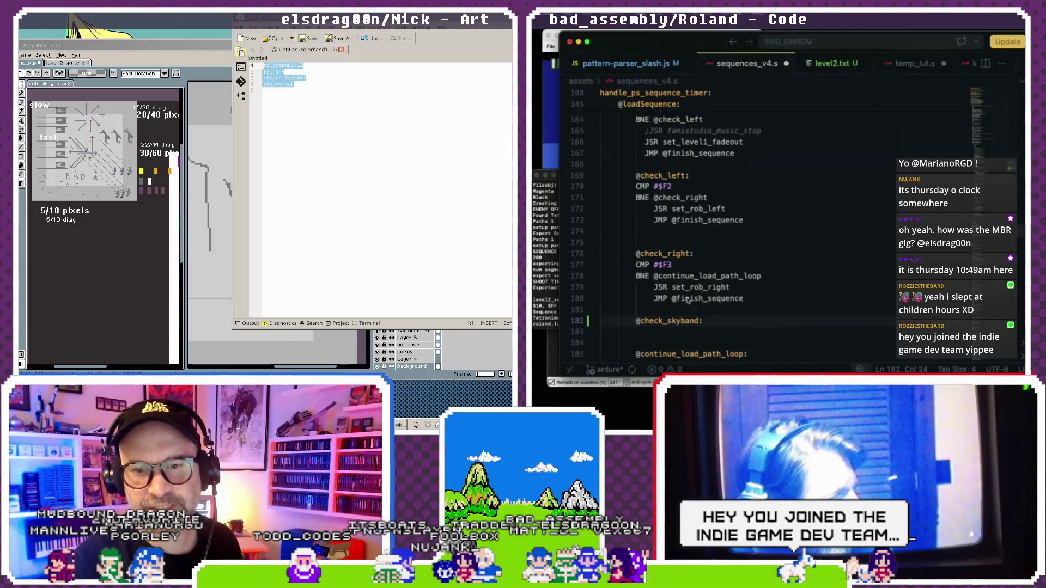
pyautogui.scroll(-1, 733, 284)
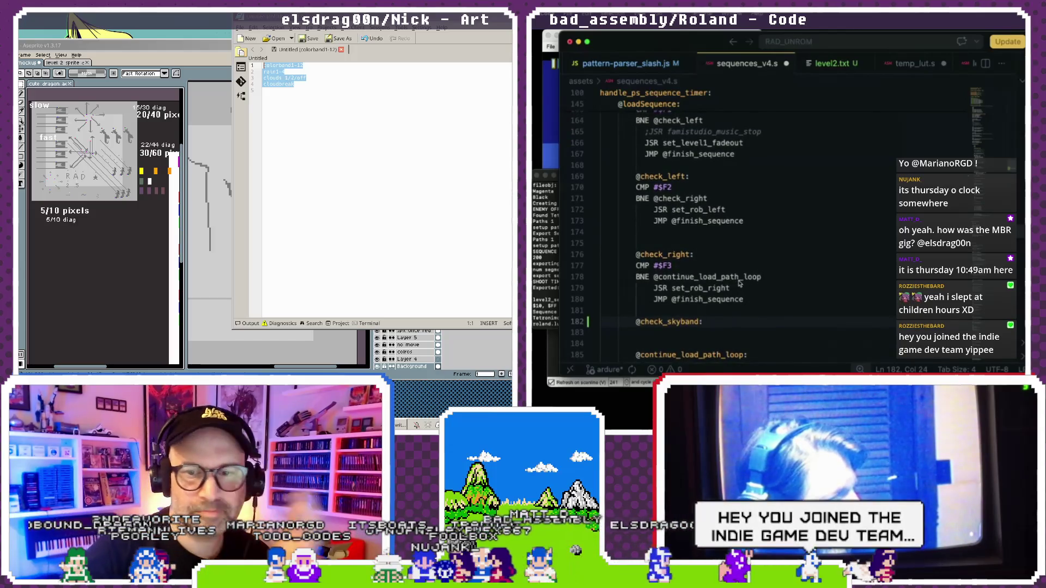
pyautogui.scroll(-3, 739, 283)
pyautogui.moveTo(761, 238); pyautogui.dragTo(654, 241)
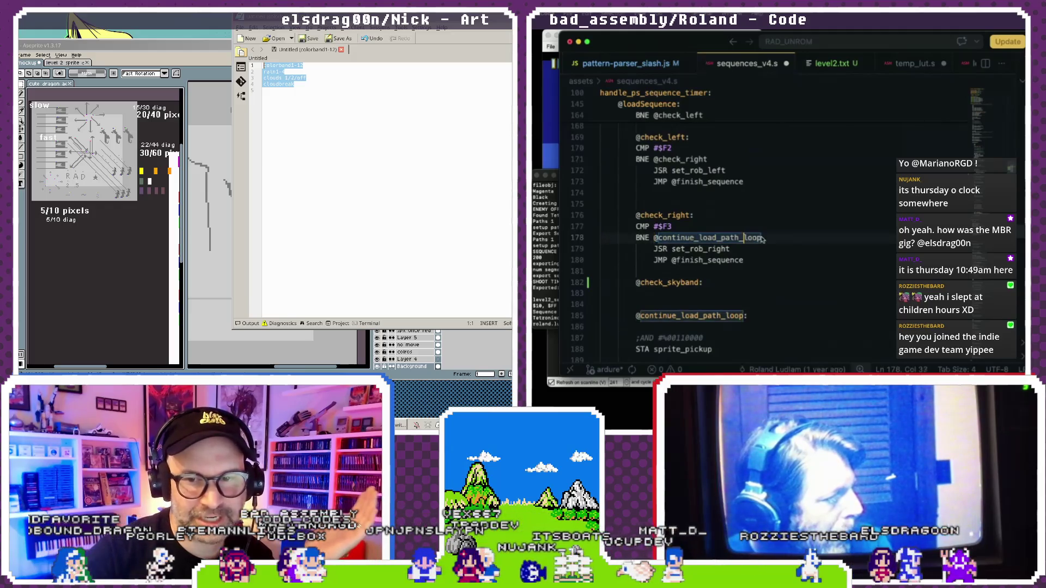
pyautogui.keyDown('shift'); pyautogui.click(636, 239); pyautogui.keyUp('shift')
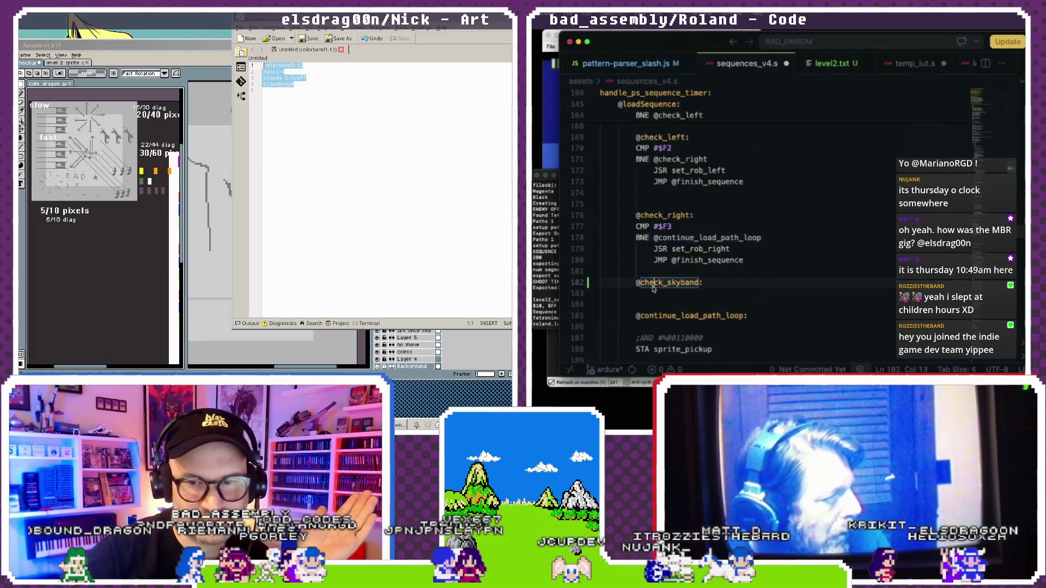
pyautogui.write('BNE @continue_load_path_loop')
pyautogui.click(603, 295)
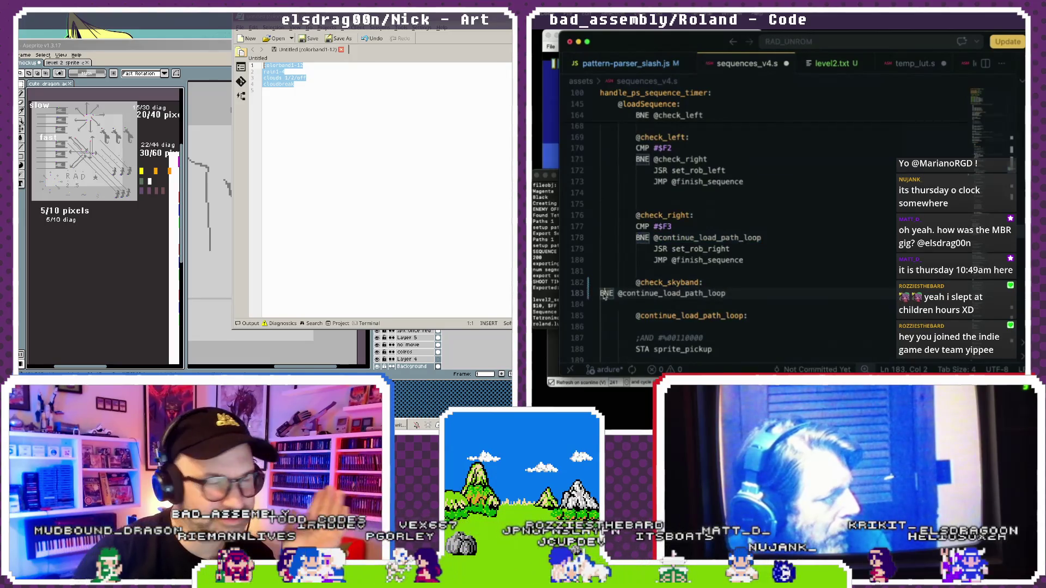
pyautogui.press('Tab')
pyautogui.press('Tab')
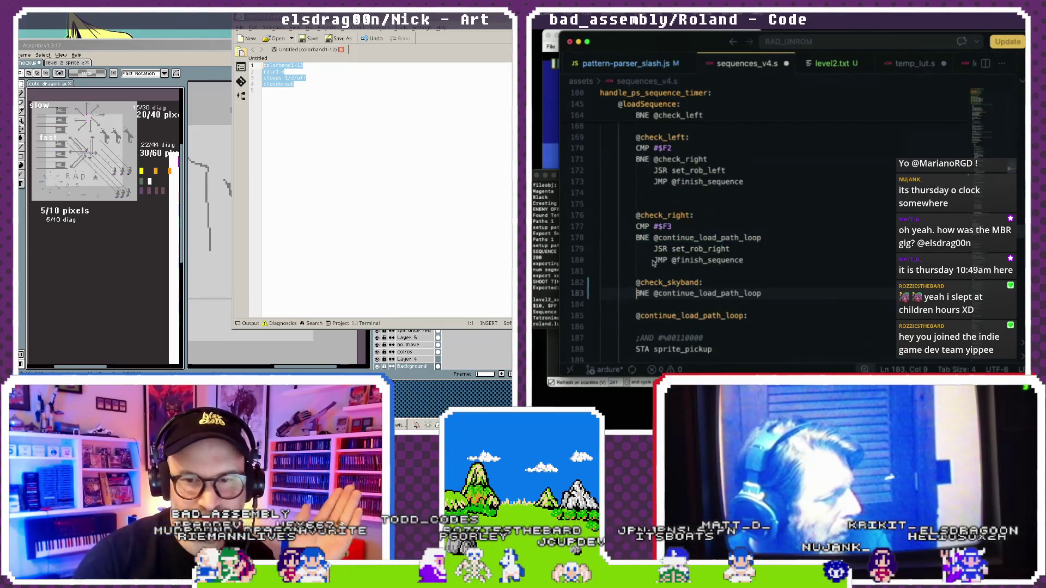
pyautogui.scroll(-1, 654, 263)
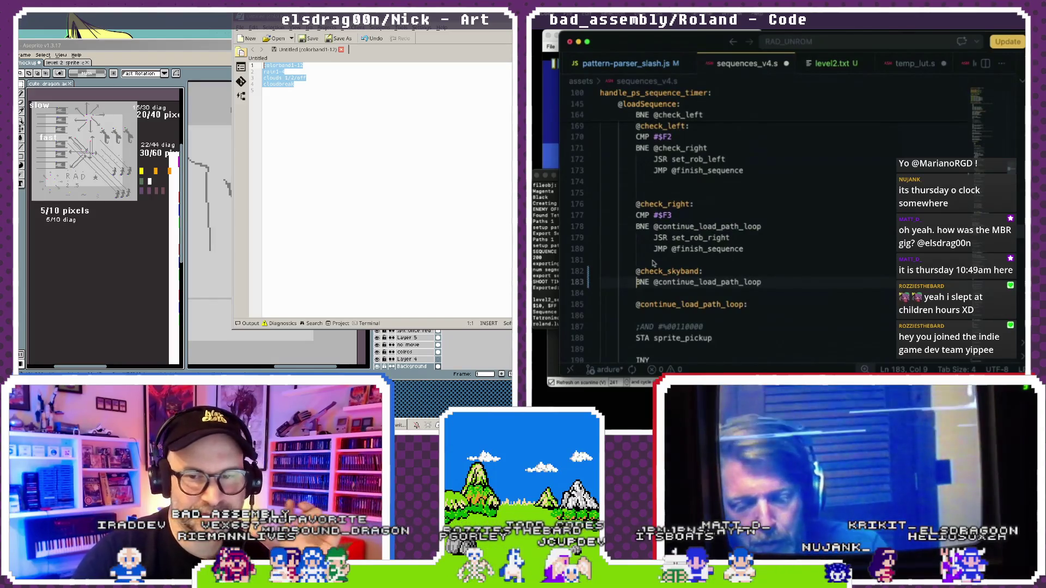
# Add a CMP #$F4 line to the skyband branch.
pyautogui.click(185, 49)
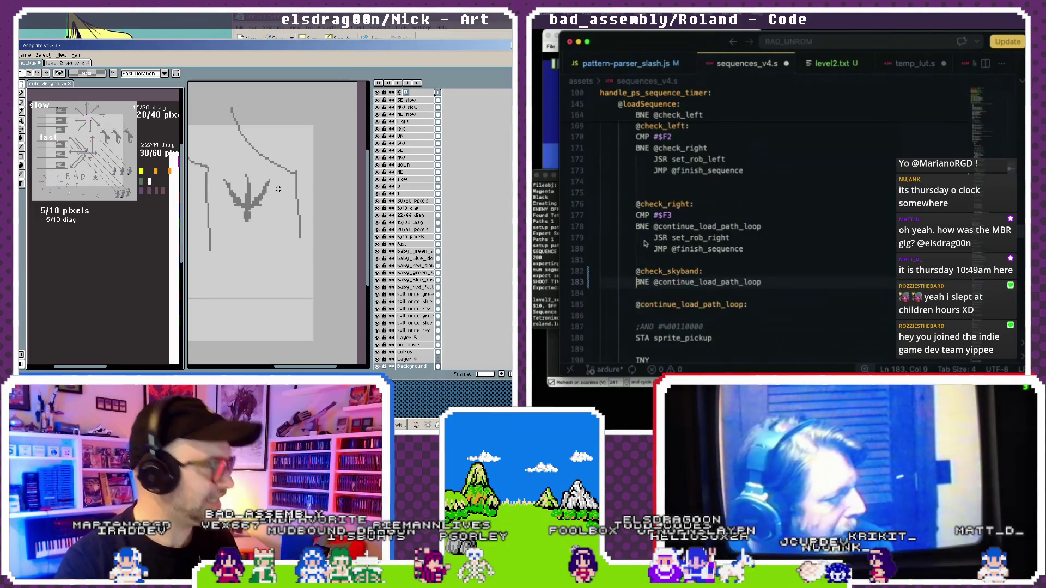
pyautogui.scroll(-1, 645, 244)
pyautogui.scroll(-1, 645, 244)
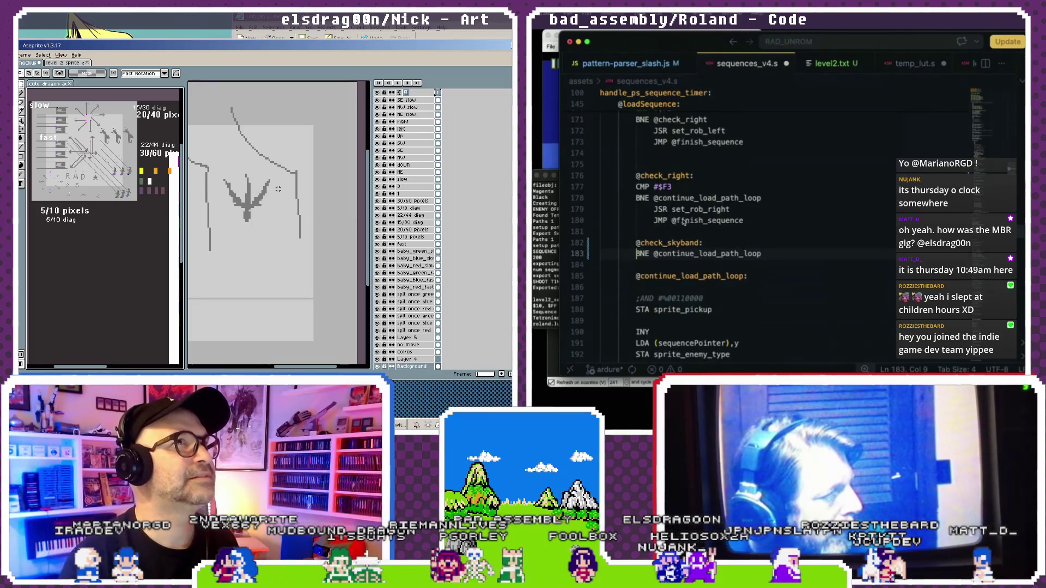
pyautogui.scroll(-1, 684, 222)
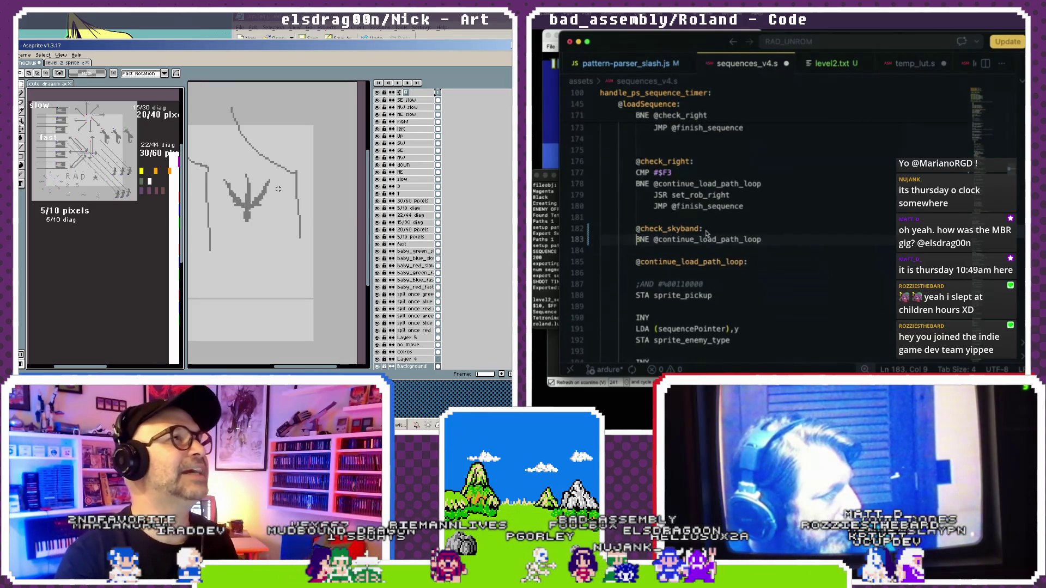
pyautogui.press('Return')
pyautogui.press('Up')
pyautogui.write('CMP #$F4')
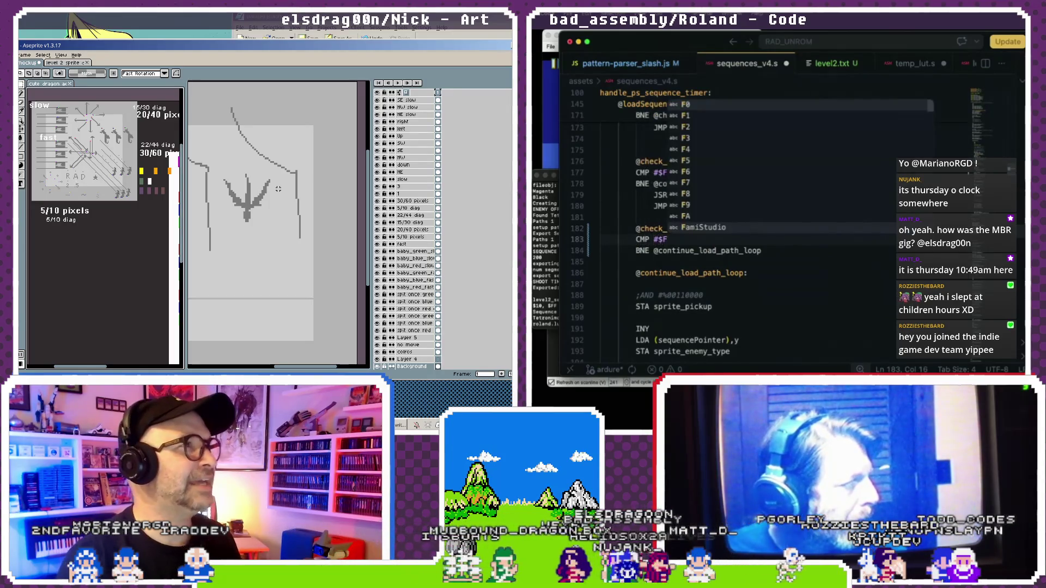
pyautogui.click(720, 218)
pyautogui.scroll(-1, 721, 218)
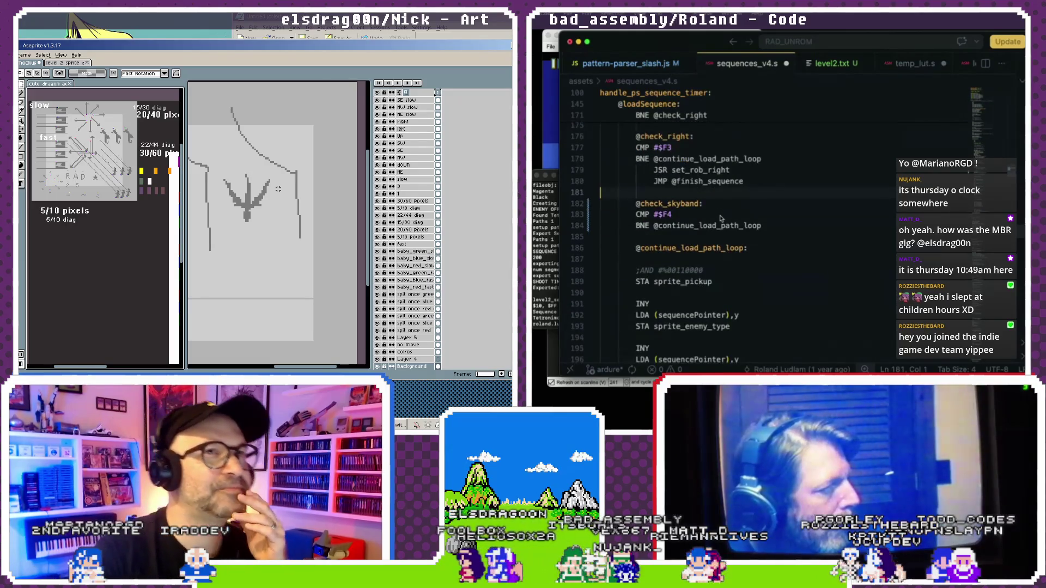
pyautogui.scroll(-1, 729, 202)
pyautogui.moveTo(730, 164); pyautogui.dragTo(654, 164)
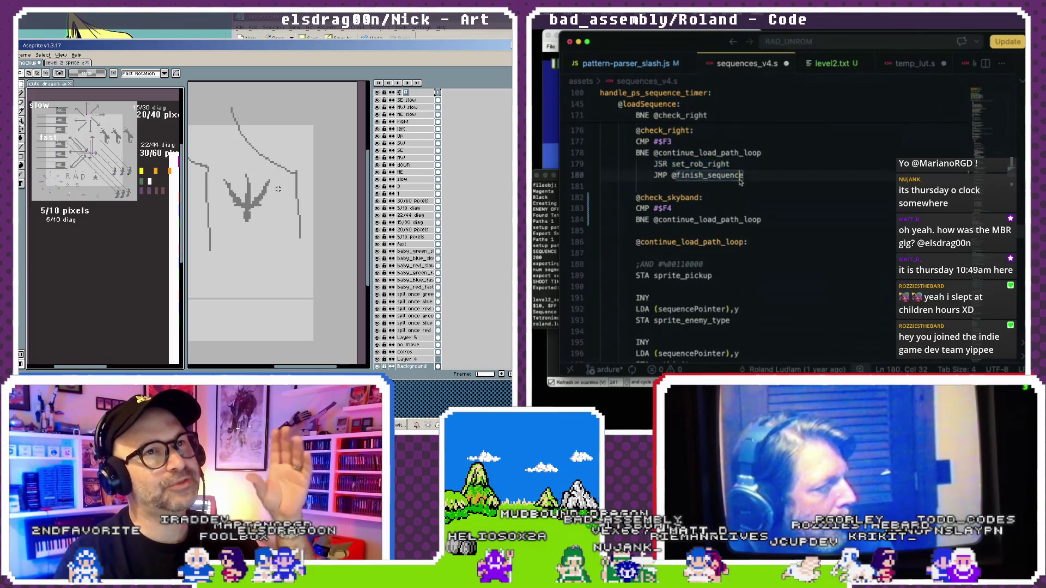
pyautogui.moveTo(741, 176); pyautogui.dragTo(582, 170)
pyautogui.hotkey('ctrl', 'c')
pyautogui.click(600, 224)
pyautogui.hotkey('ctrl', 'v')
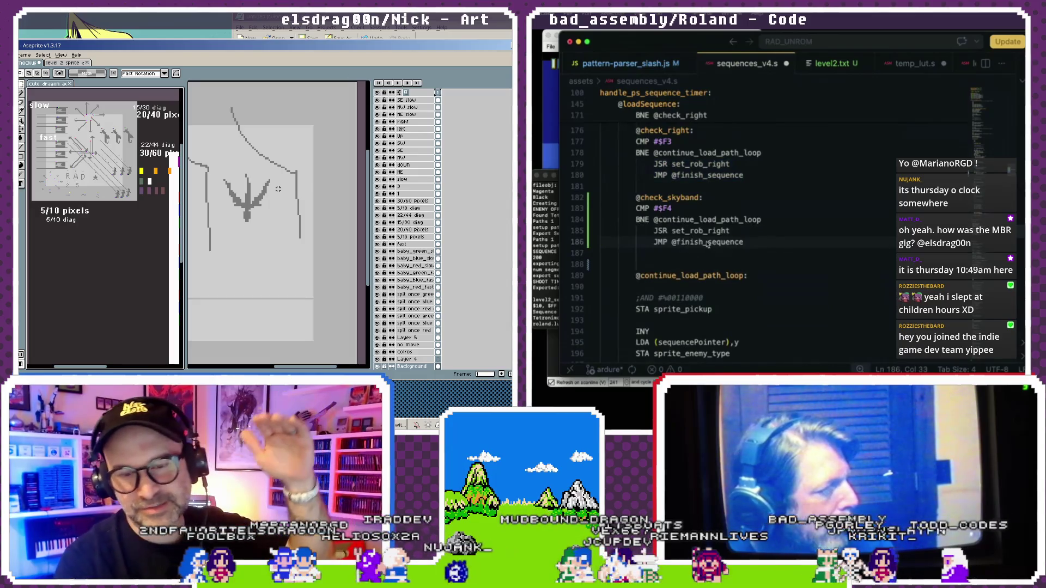
pyautogui.moveTo(730, 231); pyautogui.dragTo(672, 231)
pyautogui.press('BackSpace')
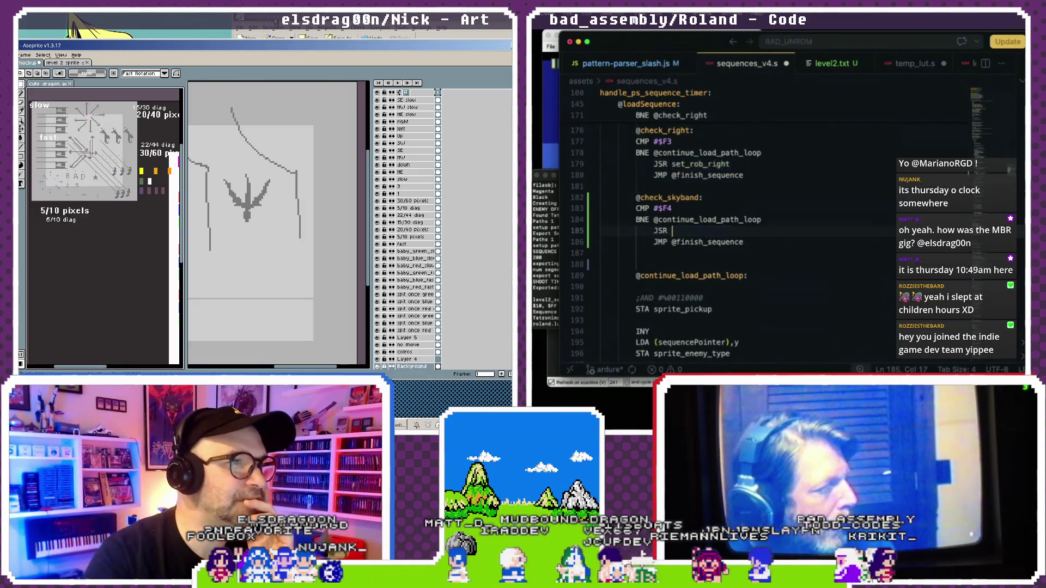
pyautogui.click(214, 48)
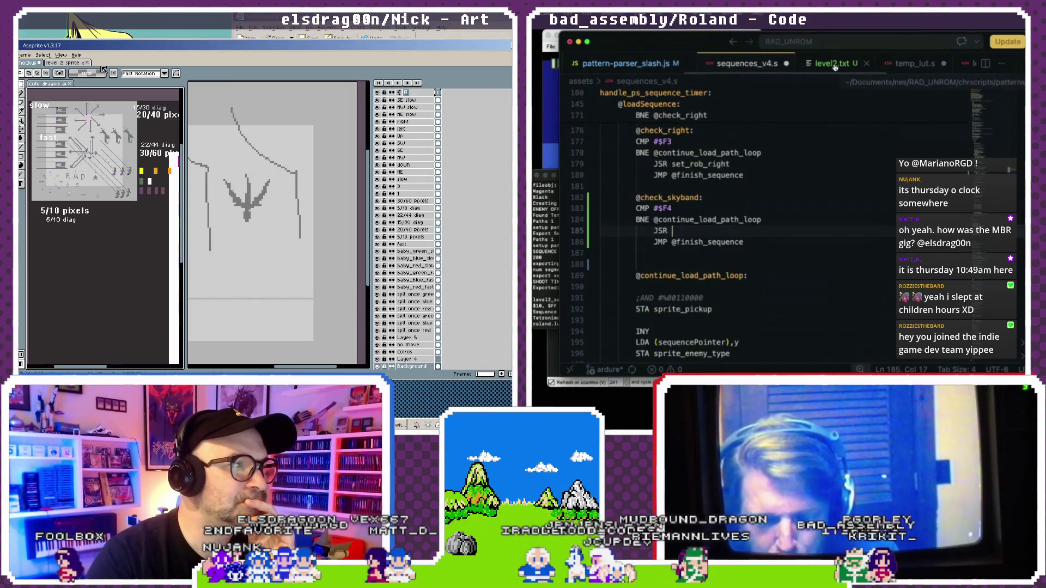
pyautogui.click(66, 64)
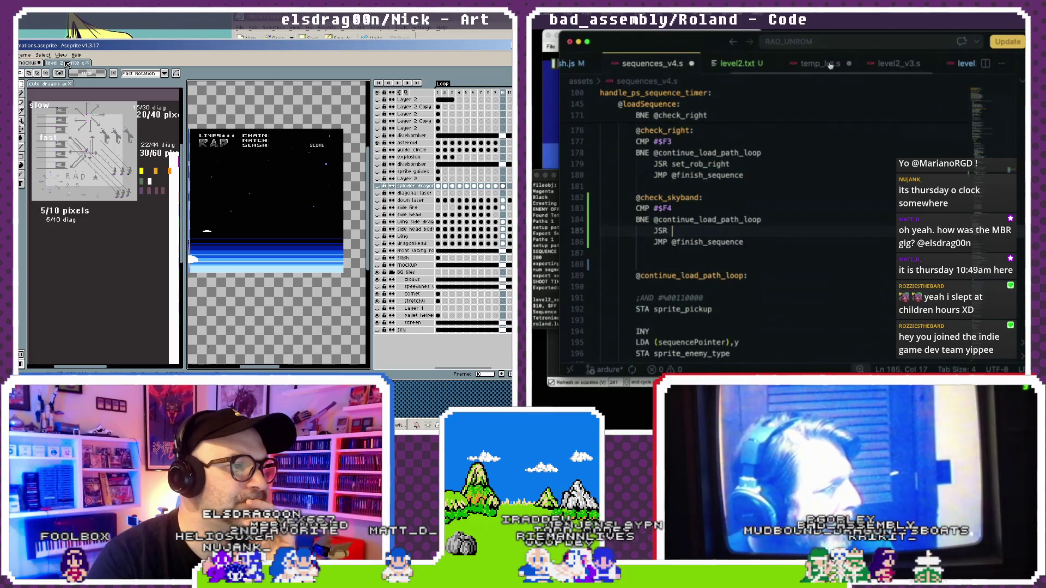
# Find next_band in level2_gameplay_v2.s, landing on the fire_next_band calls near line 394.
pyautogui.scroll(-2, 864, 63)
pyautogui.click(894, 64)
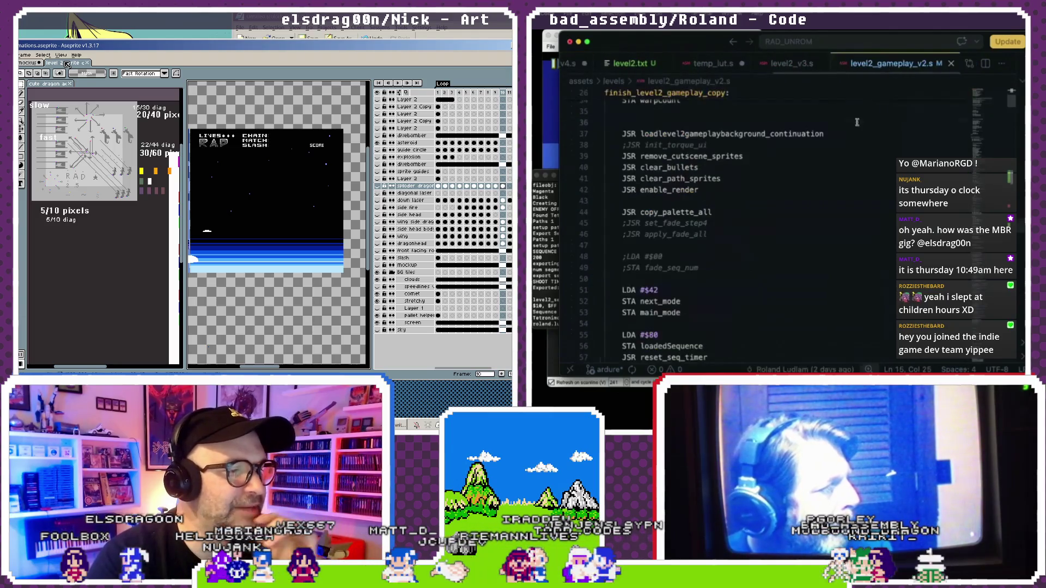
pyautogui.press('super+f')
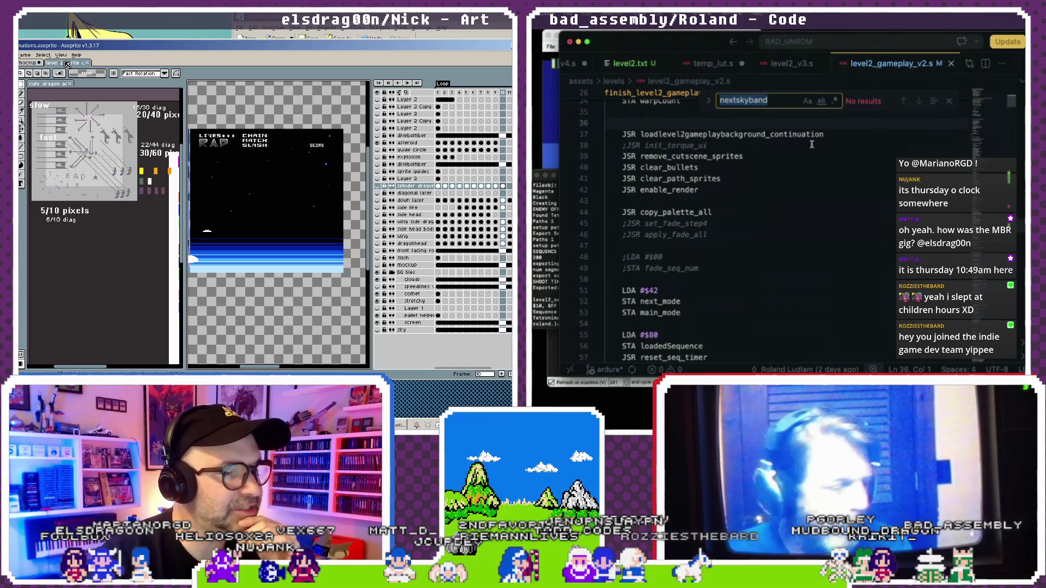
pyautogui.write('nextband')
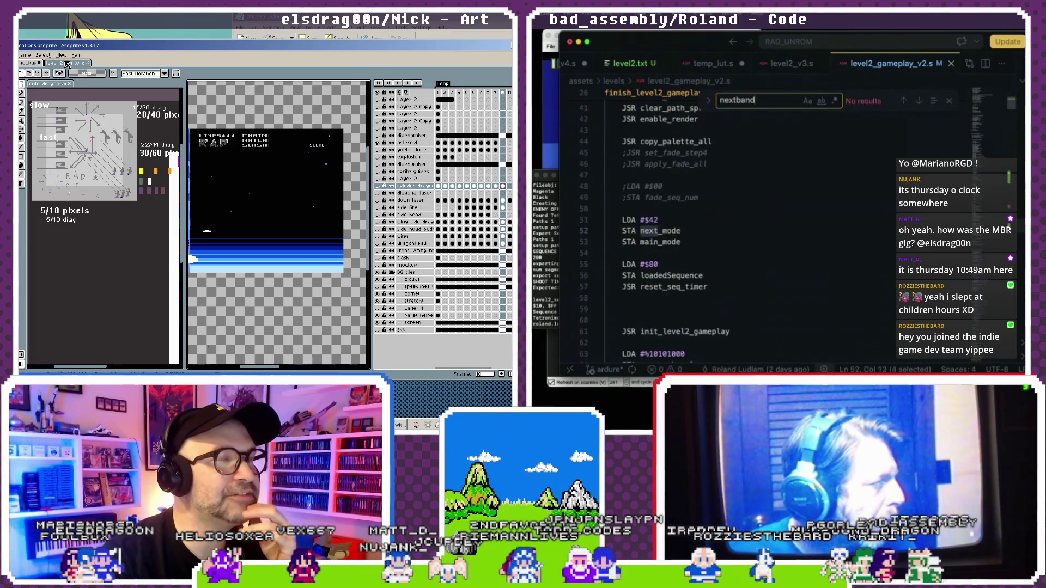
pyautogui.write('ban')
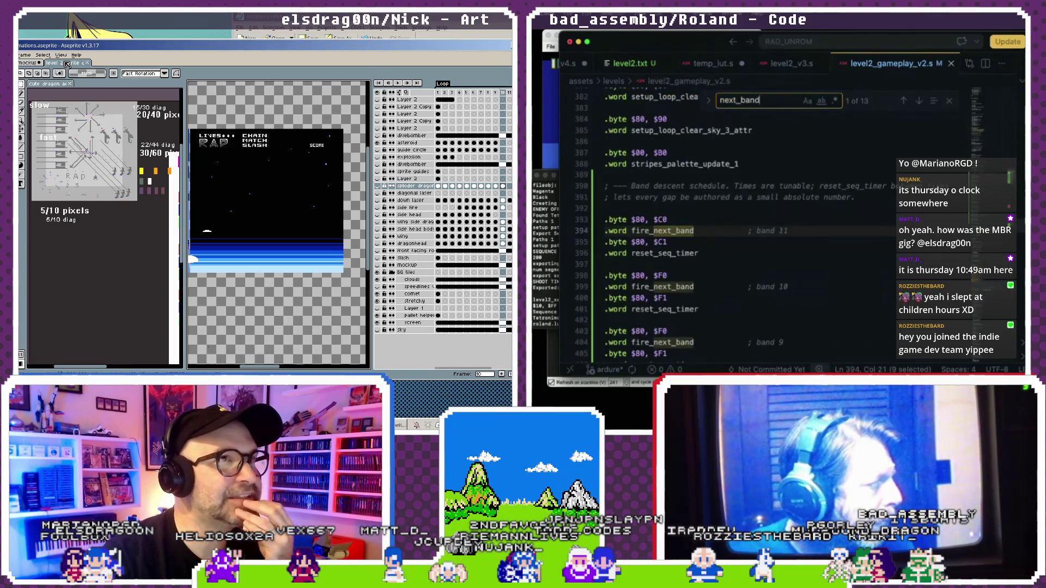
pyautogui.doubleClick(769, 186)
pyautogui.moveTo(696, 232); pyautogui.dragTo(649, 233)
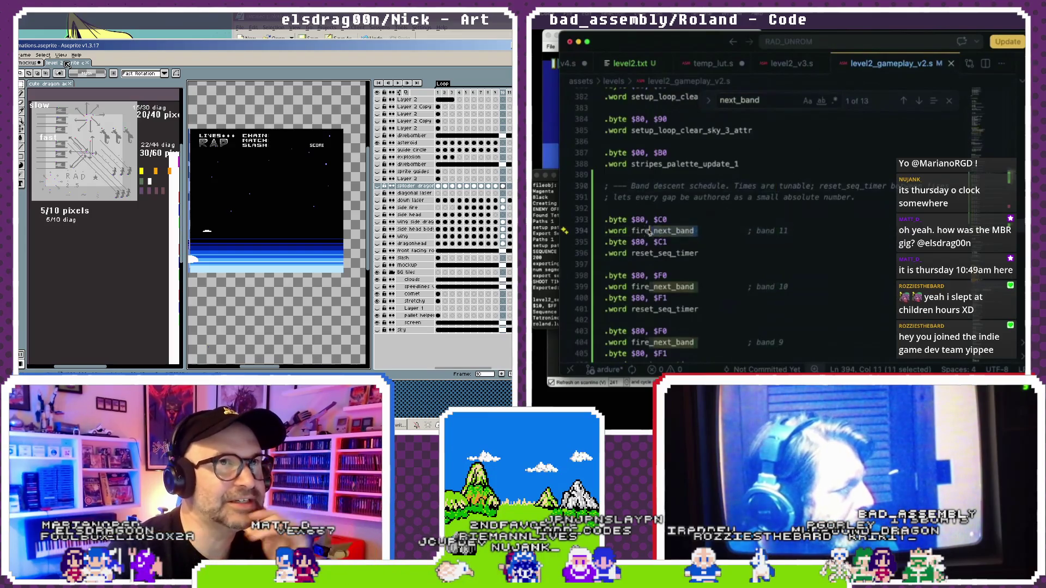
pyautogui.click(695, 197)
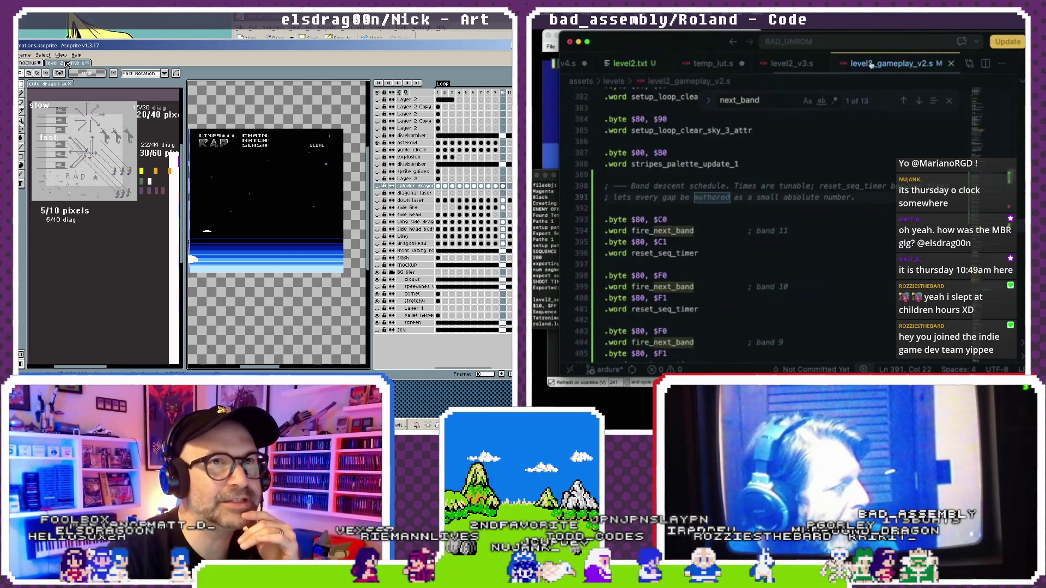
pyautogui.press('Escape')
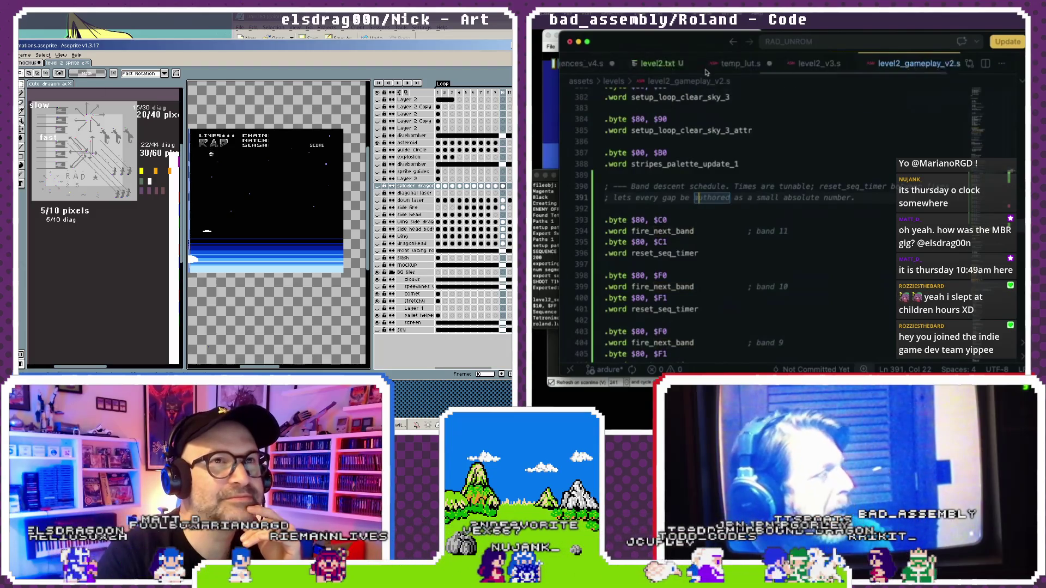
pyautogui.hscroll(-3, 706, 66)
pyautogui.hscroll(-2, 701, 65)
pyautogui.hscroll(-3, 695, 66)
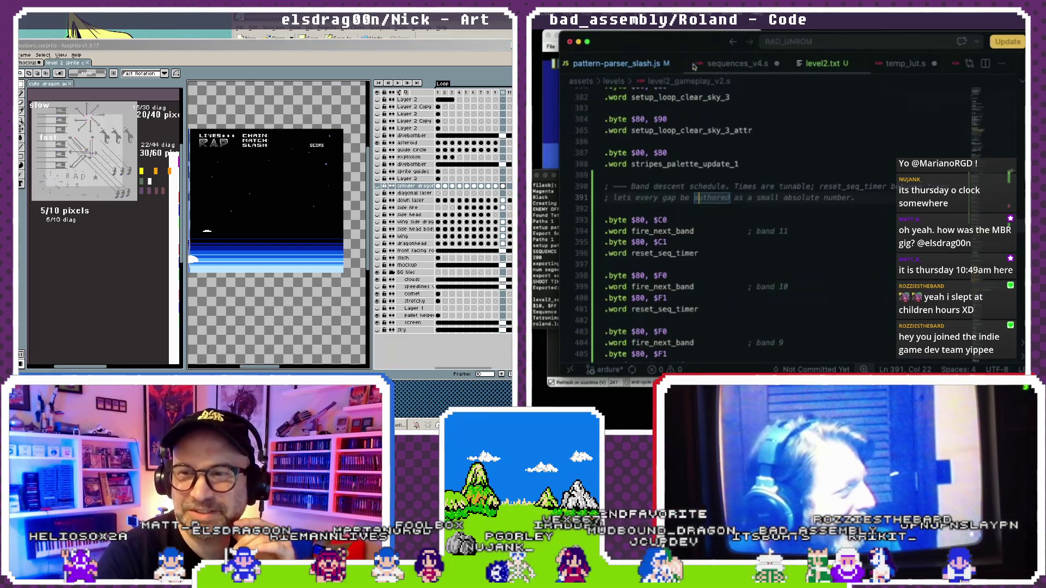
pyautogui.hscroll(3, 698, 66)
pyautogui.click(735, 64)
pyautogui.scroll(-1, 681, 218)
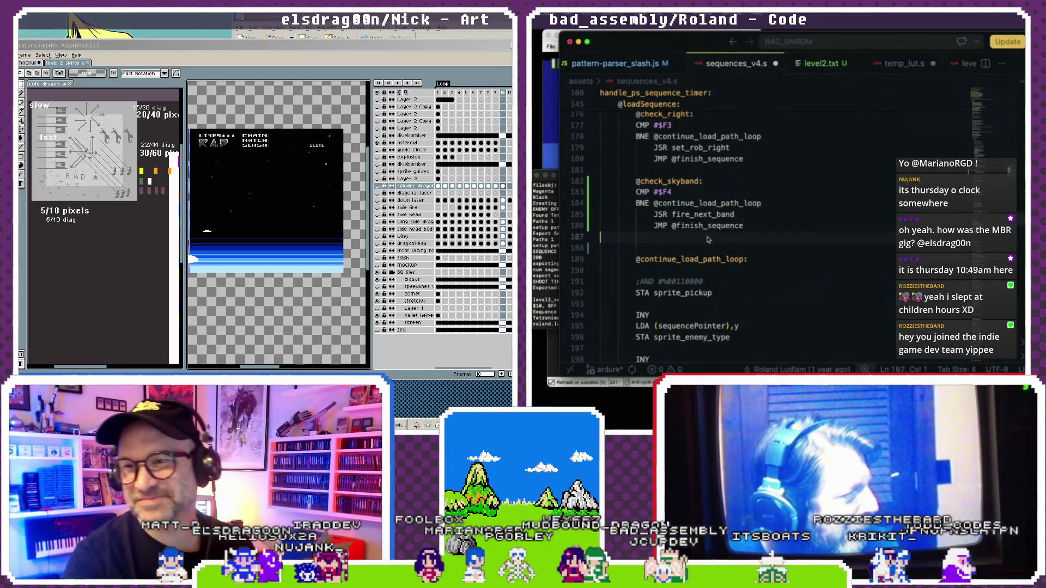
pyautogui.scroll(-1, 692, 235)
pyautogui.click(687, 194)
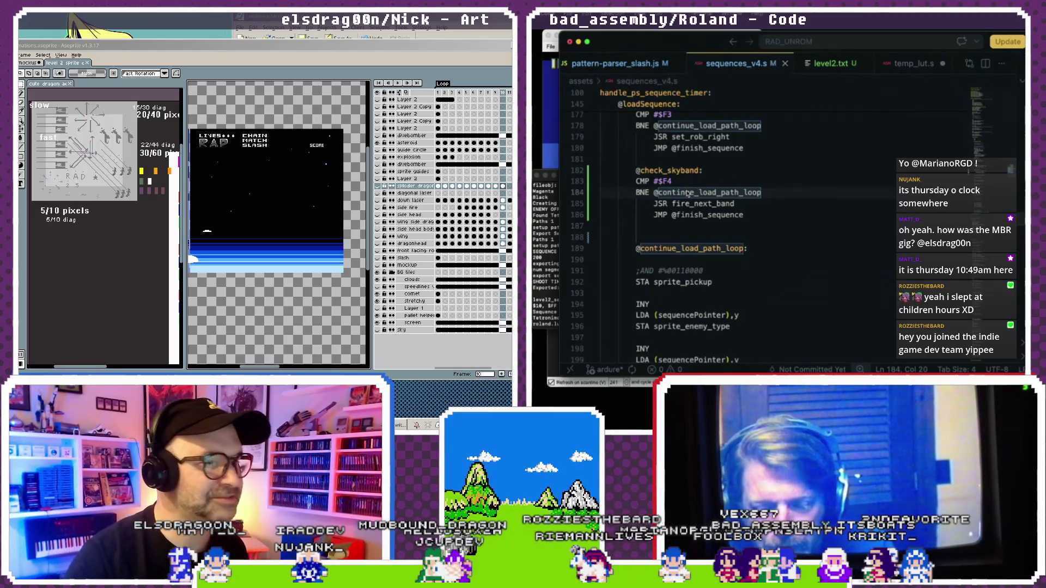
pyautogui.moveTo(200, 233); pyautogui.dragTo(360, 241)
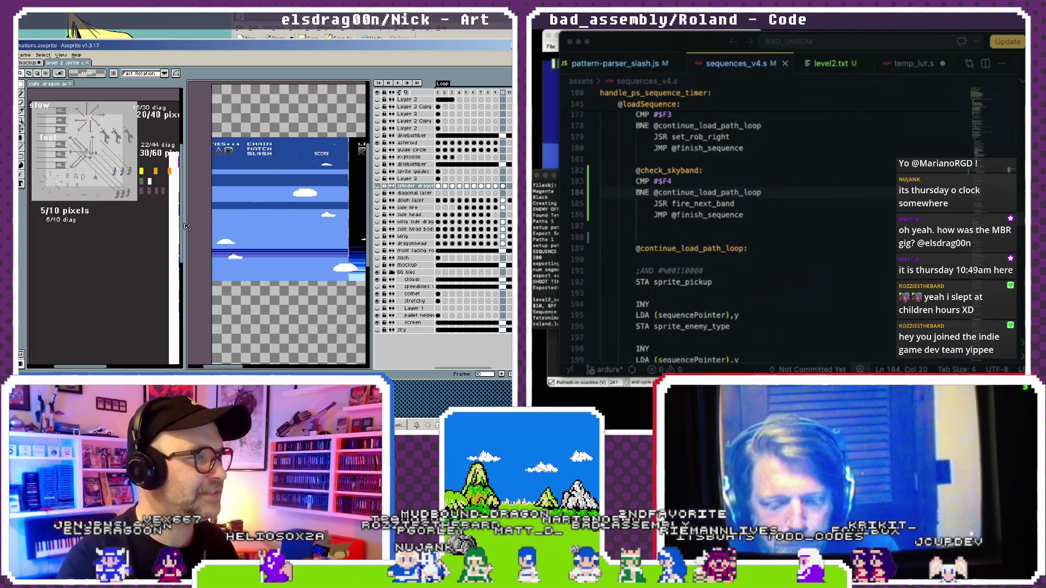
# Widen the reference pane until the palette colours appear beside the direction sheet.
pyautogui.moveTo(197, 223); pyautogui.dragTo(190, 229)
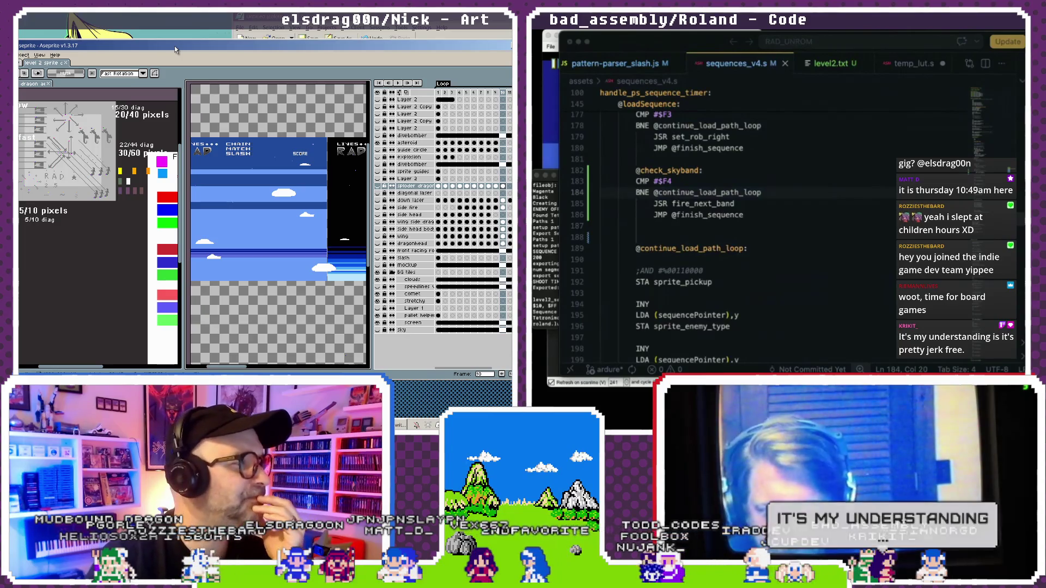
pyautogui.moveTo(183, 223); pyautogui.dragTo(193, 221)
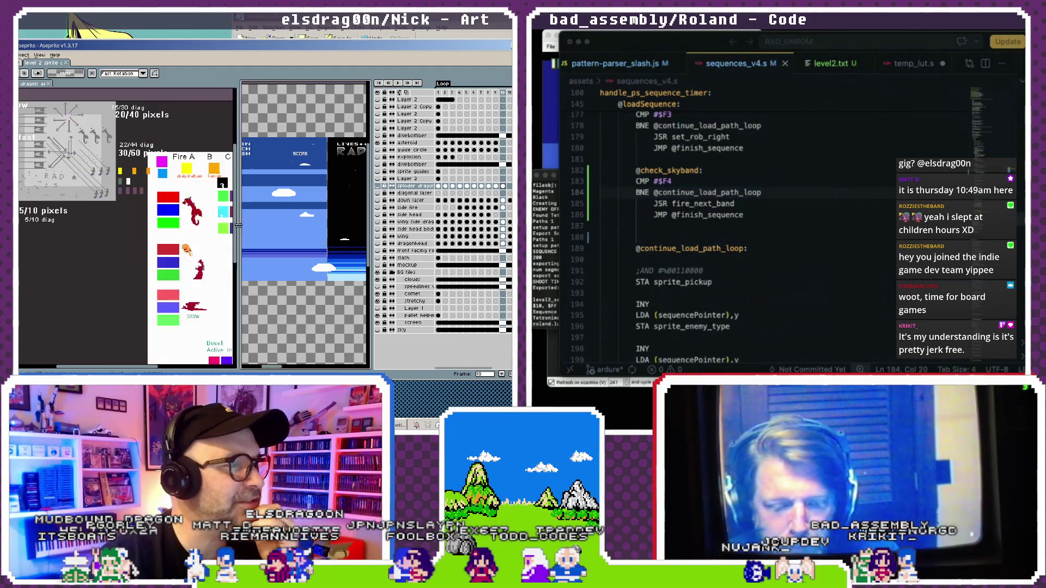
pyautogui.moveTo(103, 218); pyautogui.dragTo(108, 264)
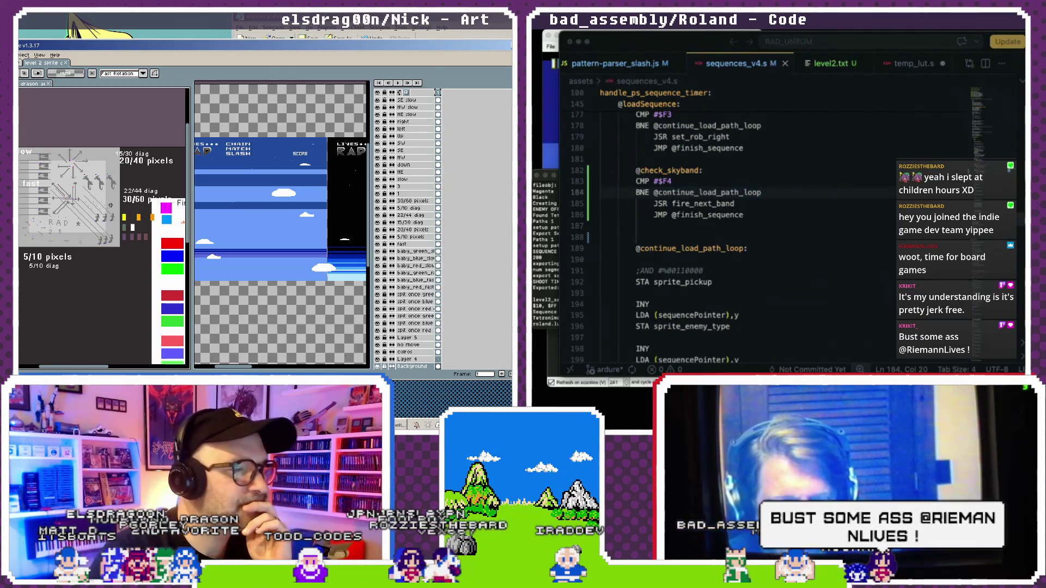
# Select the NE slow arrow layer with the Move tool, then return to the Brush.
pyautogui.press('v')
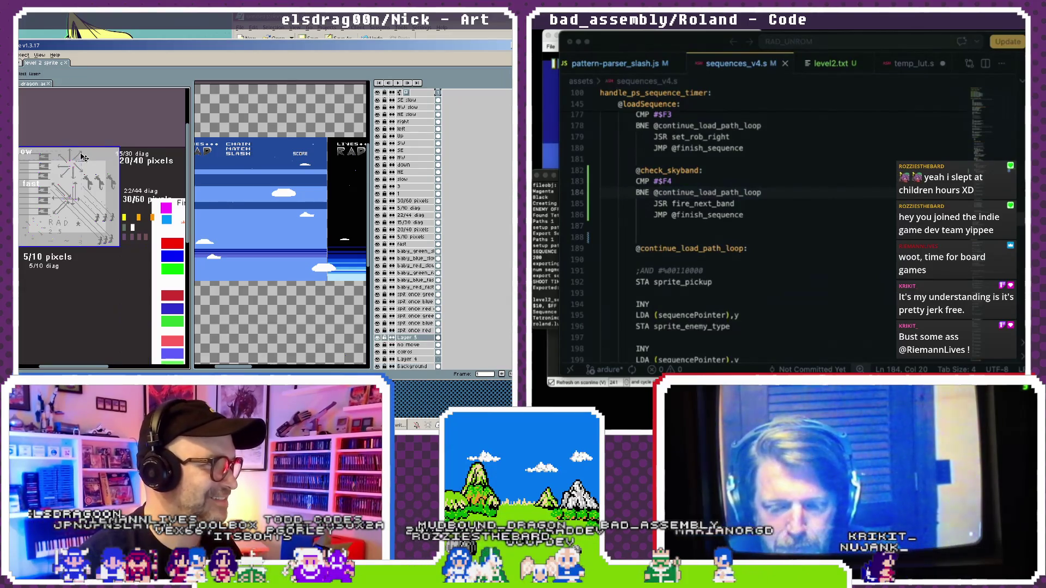
pyautogui.click(82, 158)
pyautogui.press('b')
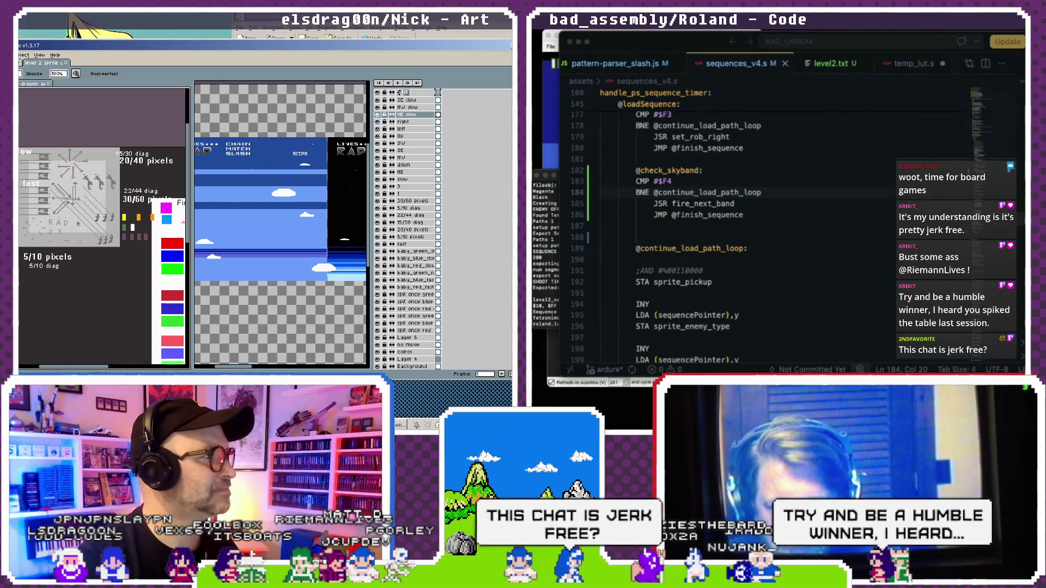
pyautogui.click(56, 64)
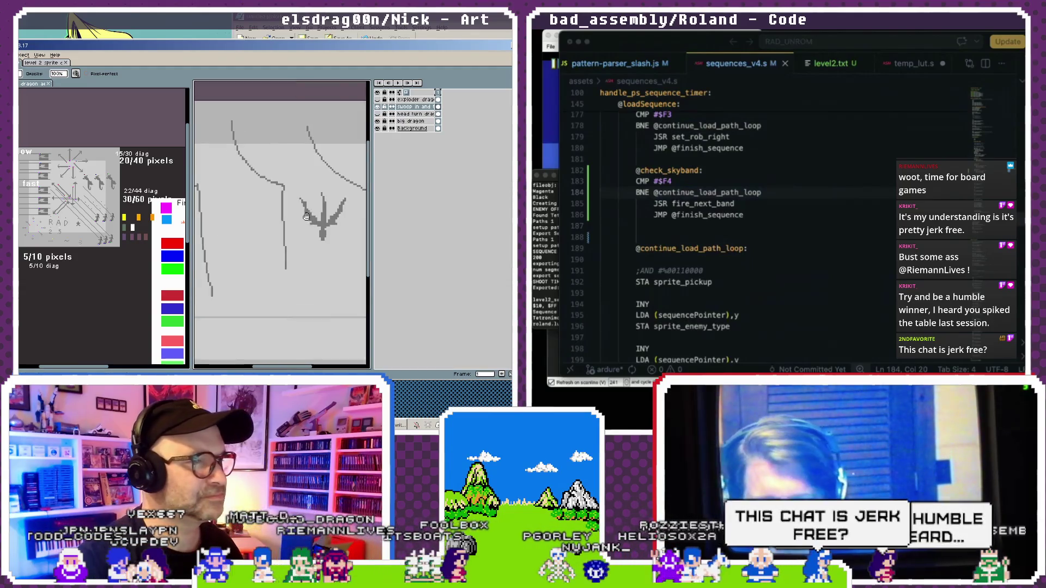
# Widen the sketch canvas, zoom the reference sheet, and pick the down slow arrow layer.
pyautogui.scroll(-3, 305, 212)
pyautogui.scroll(1, 287, 193)
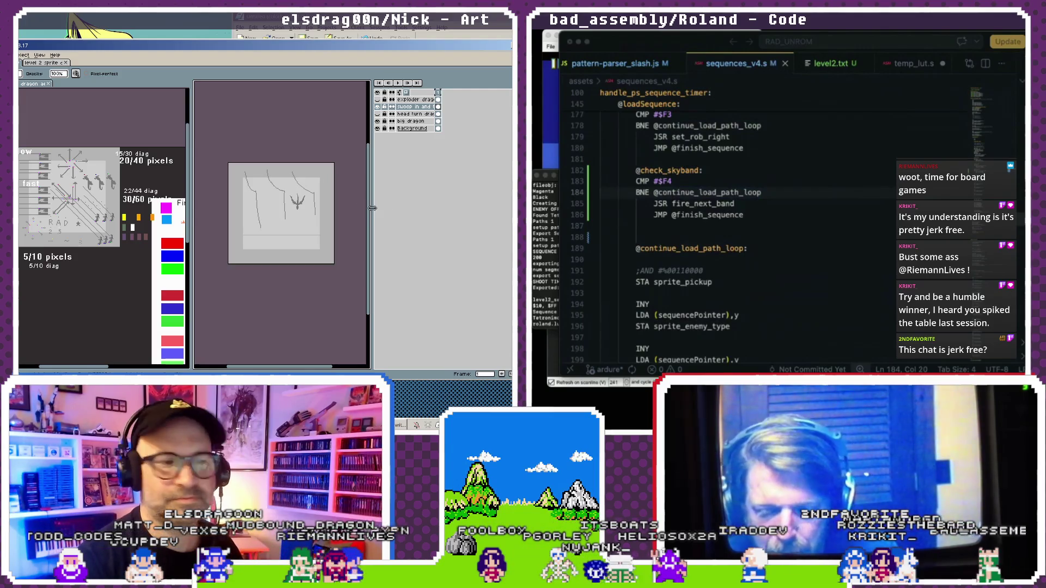
pyautogui.moveTo(372, 208); pyautogui.dragTo(417, 208)
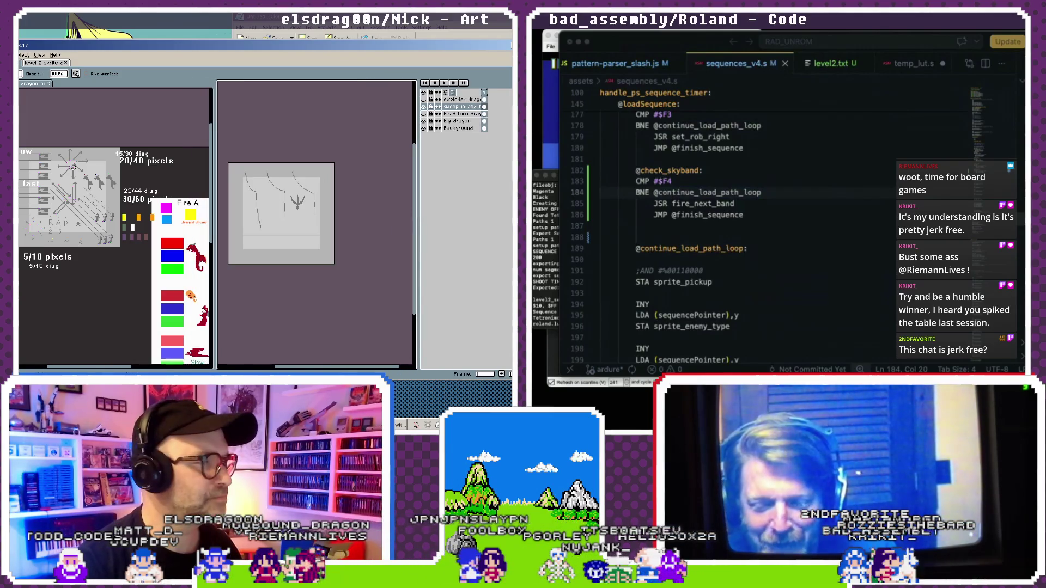
pyautogui.click(121, 201)
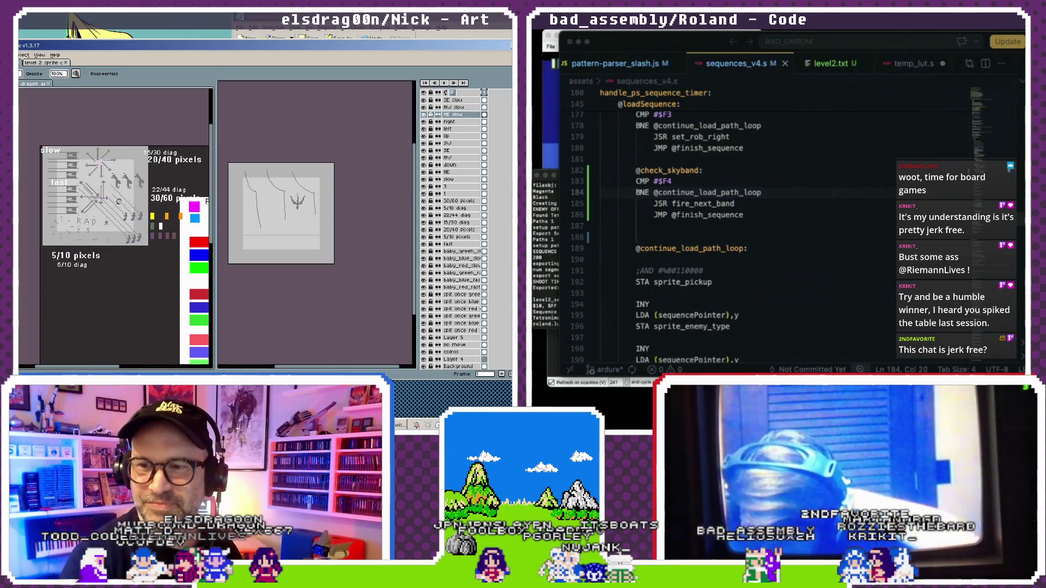
pyautogui.scroll(2, 121, 202)
pyautogui.scroll(-2, 121, 202)
pyautogui.scroll(2, 123, 201)
pyautogui.scroll(1, 127, 202)
pyautogui.scroll(-1, 109, 185)
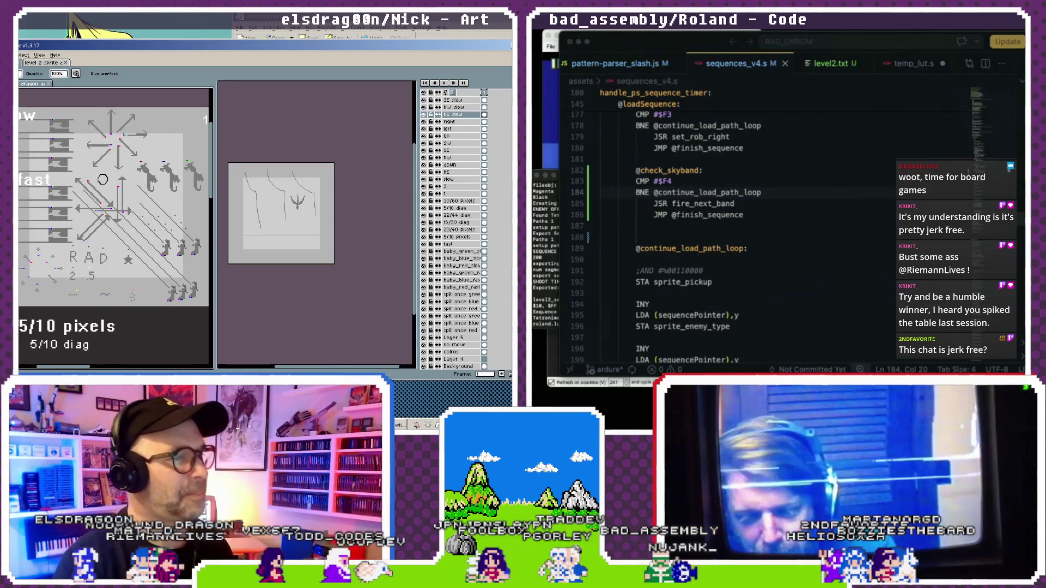
pyautogui.press('ctrl')
pyautogui.keyDown('ctrl'); pyautogui.click(122, 164); pyautogui.keyUp('ctrl')
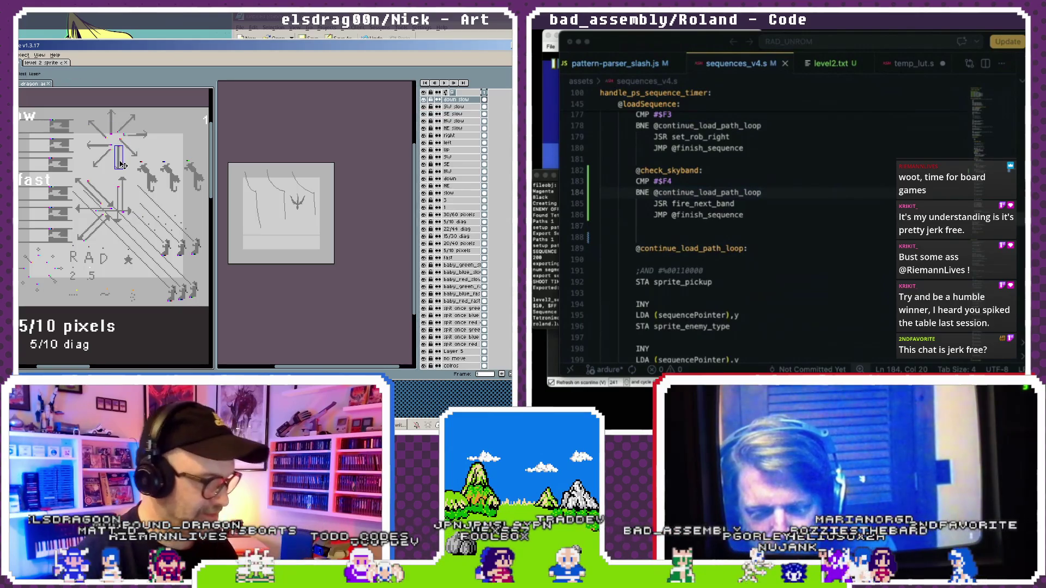
# Mark a thin slice with the Slice tool, pick the SE slow layer, and zoom into the sketch.
pyautogui.click(309, 182)
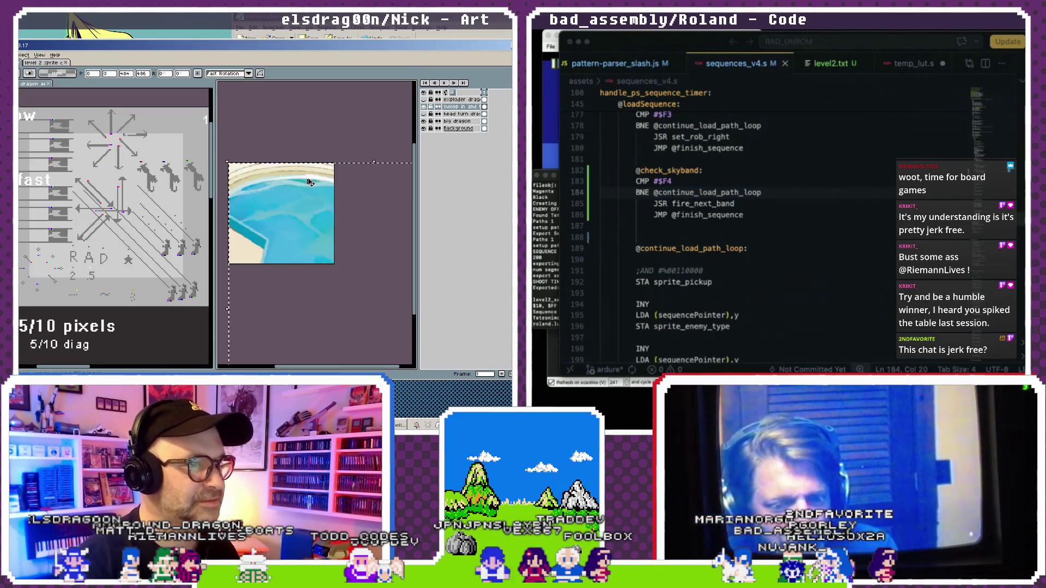
pyautogui.click(118, 160)
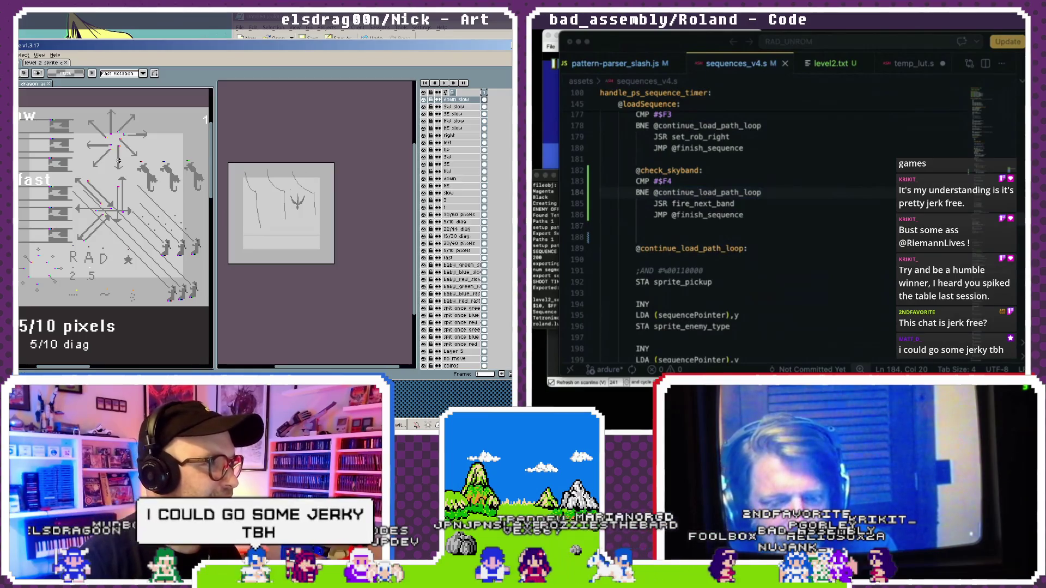
pyautogui.hotkey('shift', 'c')
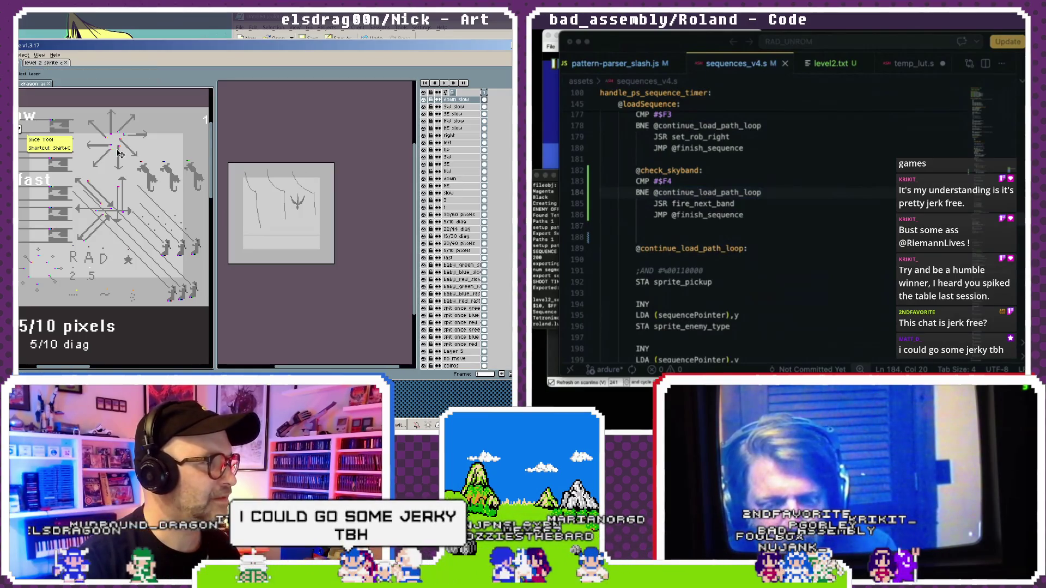
pyautogui.moveTo(115, 145); pyautogui.dragTo(123, 169)
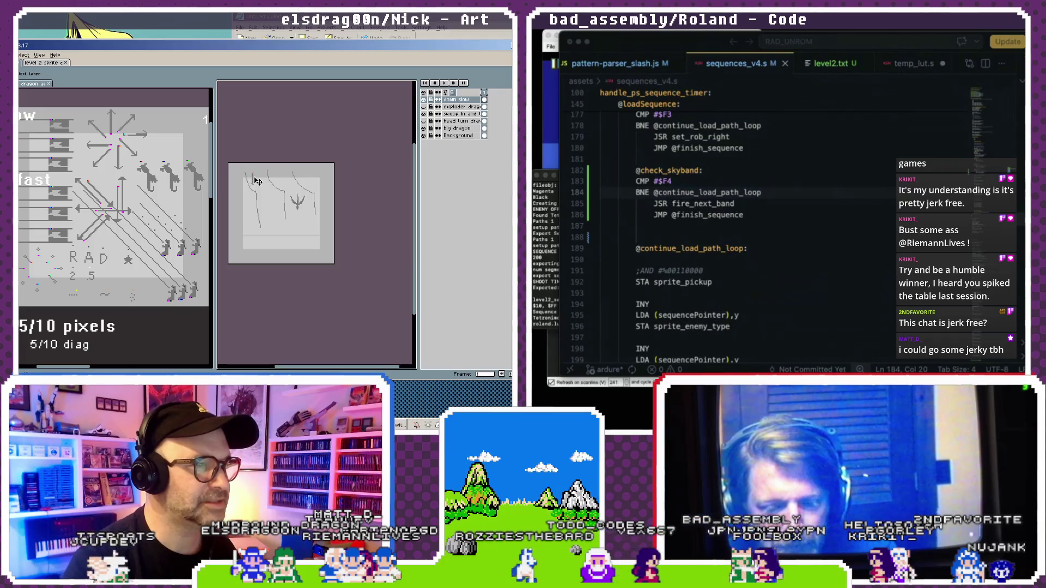
pyautogui.click(135, 154)
pyautogui.click(134, 155)
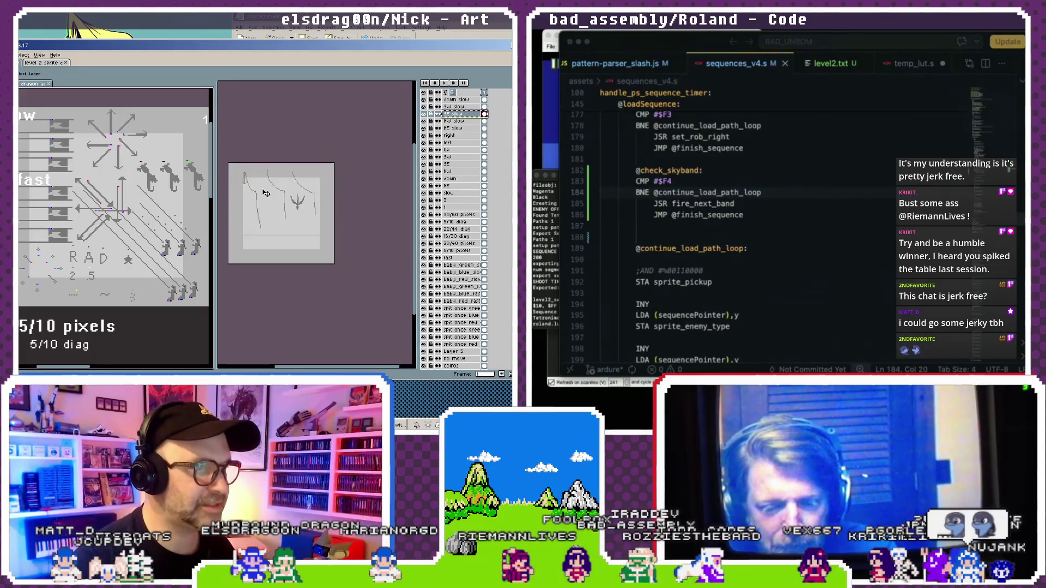
pyautogui.click(291, 190)
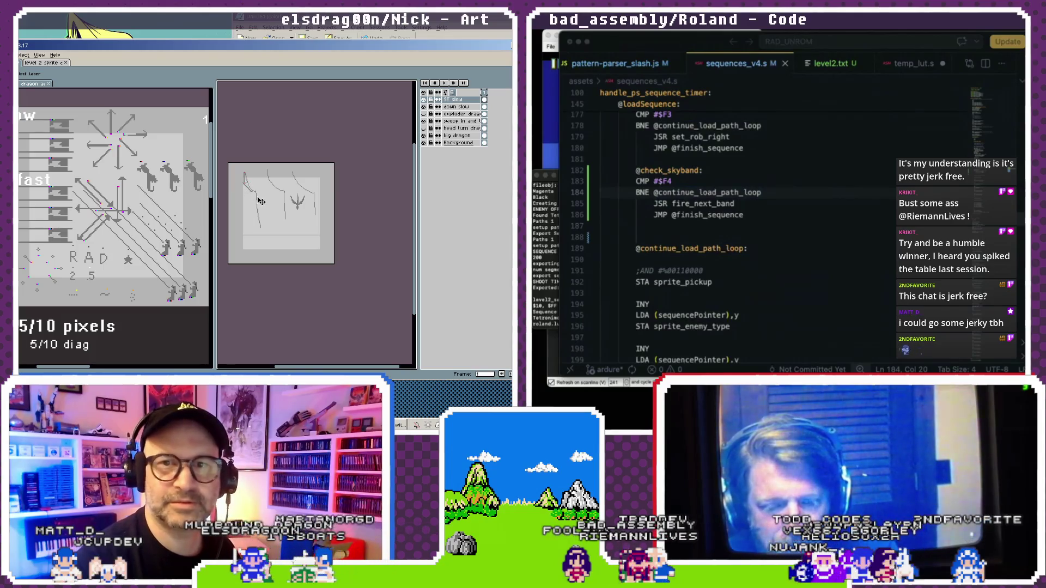
pyautogui.scroll(2, 268, 201)
pyautogui.scroll(1, 289, 196)
pyautogui.scroll(1, 291, 195)
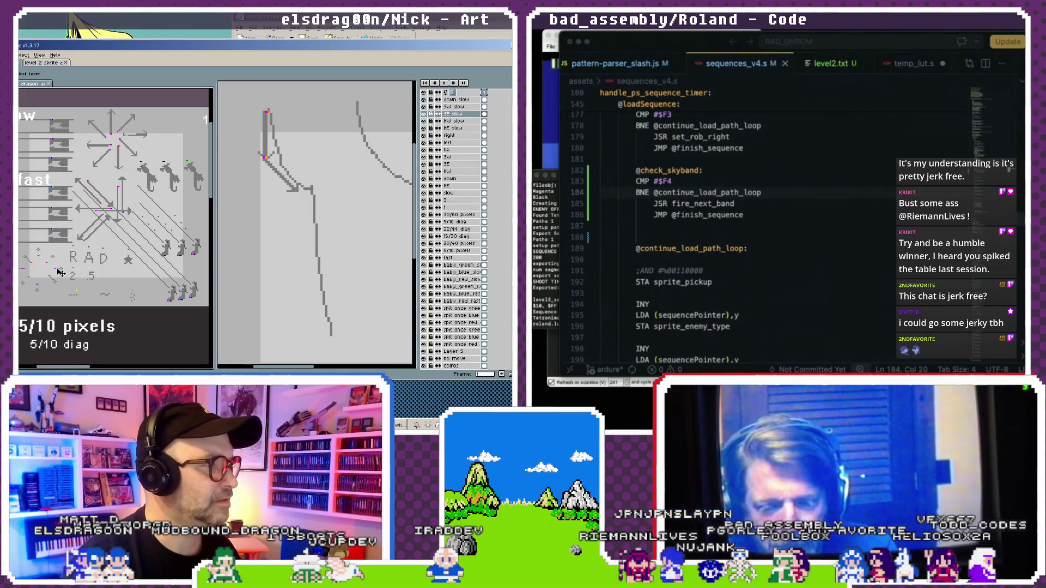
pyautogui.hotkey('ctrl', 'z')
pyautogui.hotkey('ctrl', 'z')
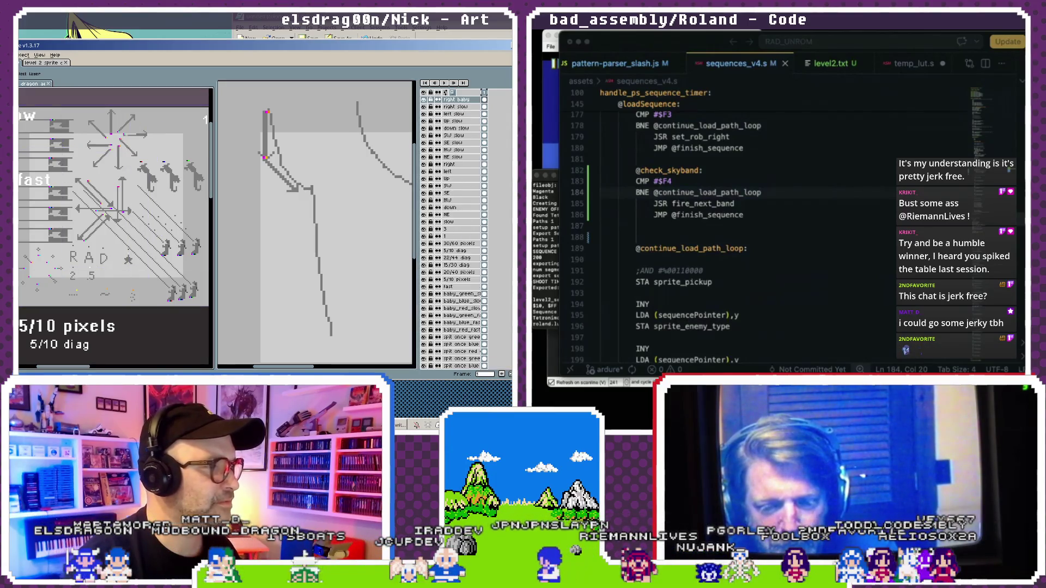
pyautogui.hotkey('ctrl', 'z')
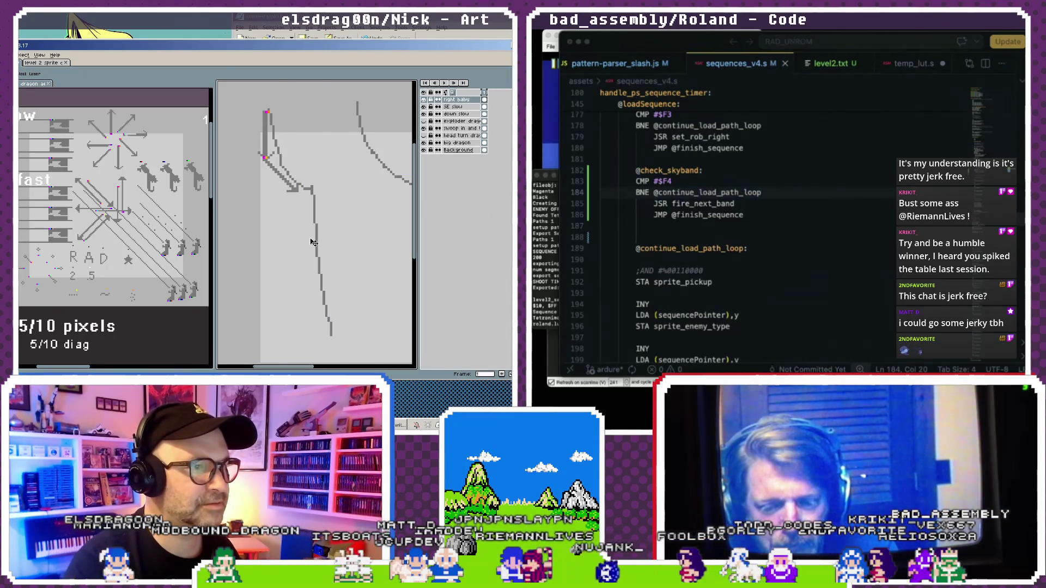
pyautogui.scroll(-3, 343, 230)
pyautogui.scroll(3, 344, 230)
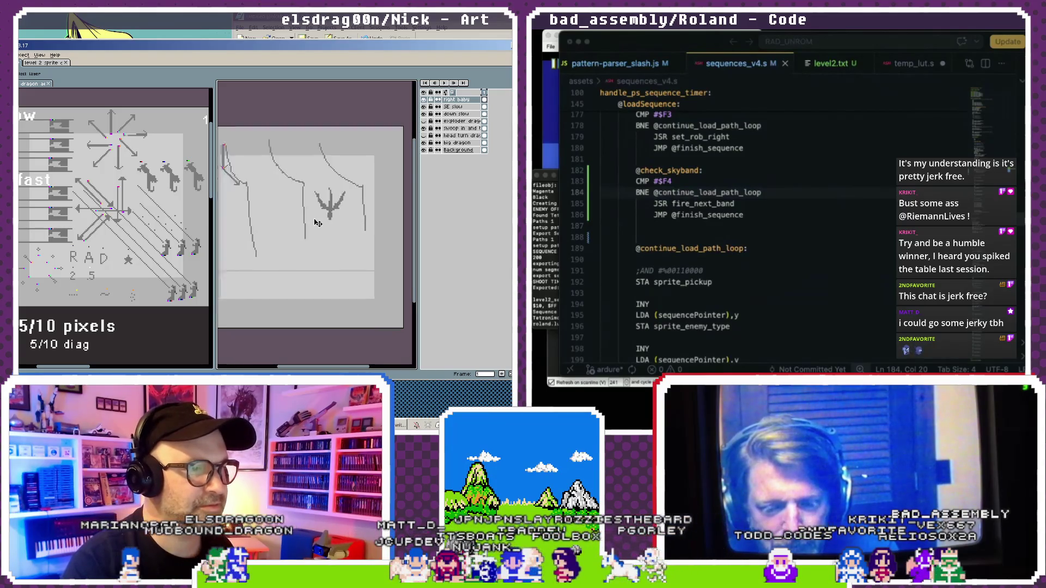
pyautogui.scroll(-3, 310, 216)
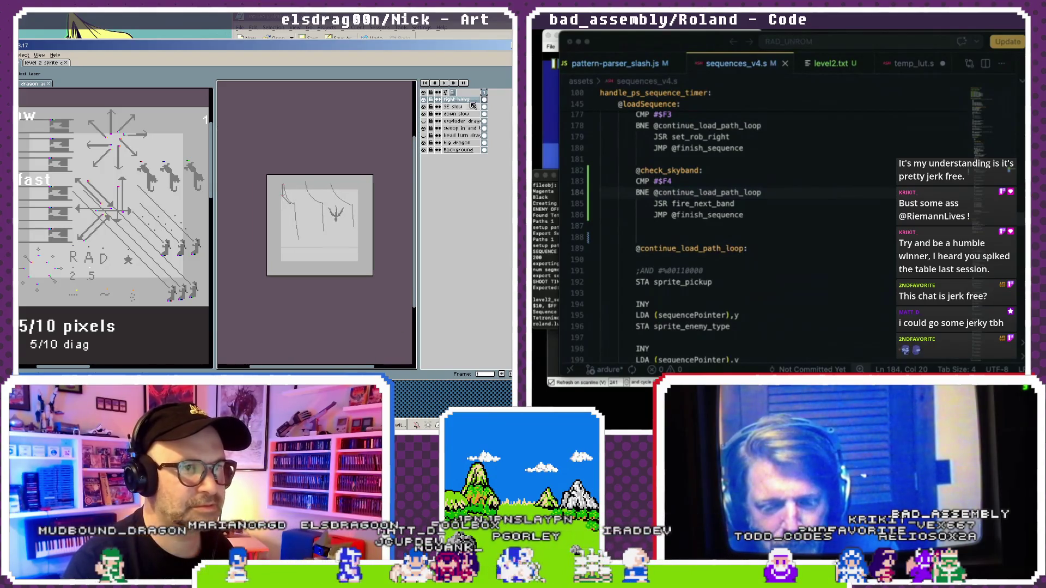
pyautogui.click(473, 103)
pyautogui.hotkey('ctrl', 'z')
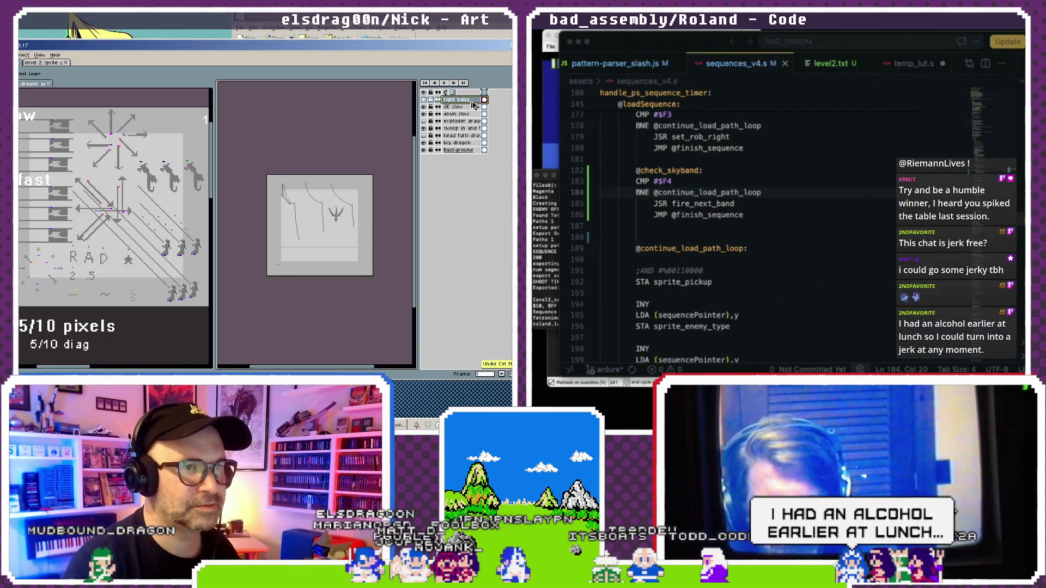
pyautogui.hotkey('ctrl', 'z')
pyautogui.hotkey('ctrl', 'y')
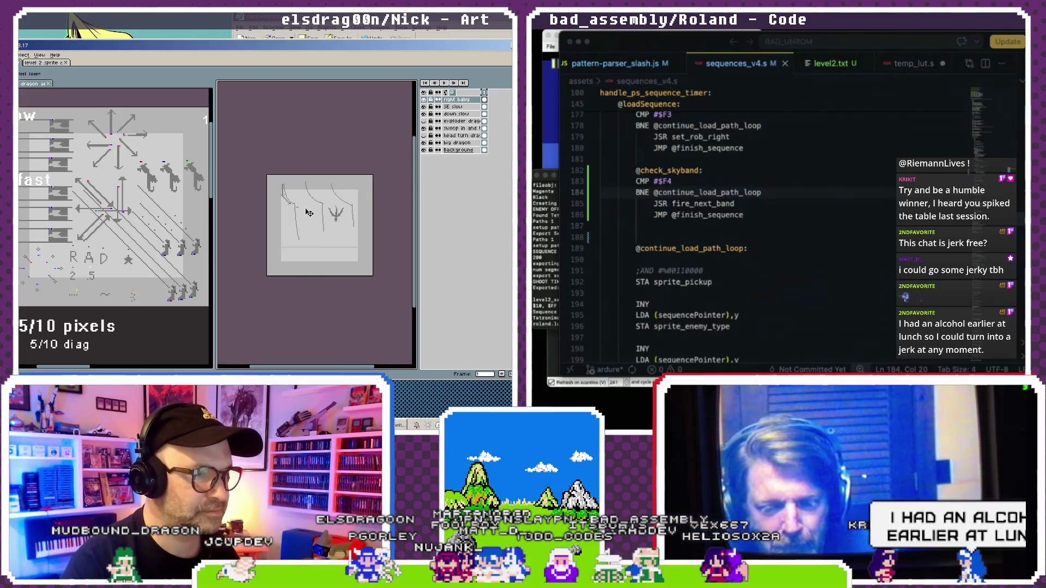
pyautogui.scroll(2, 297, 229)
pyautogui.scroll(3, 288, 214)
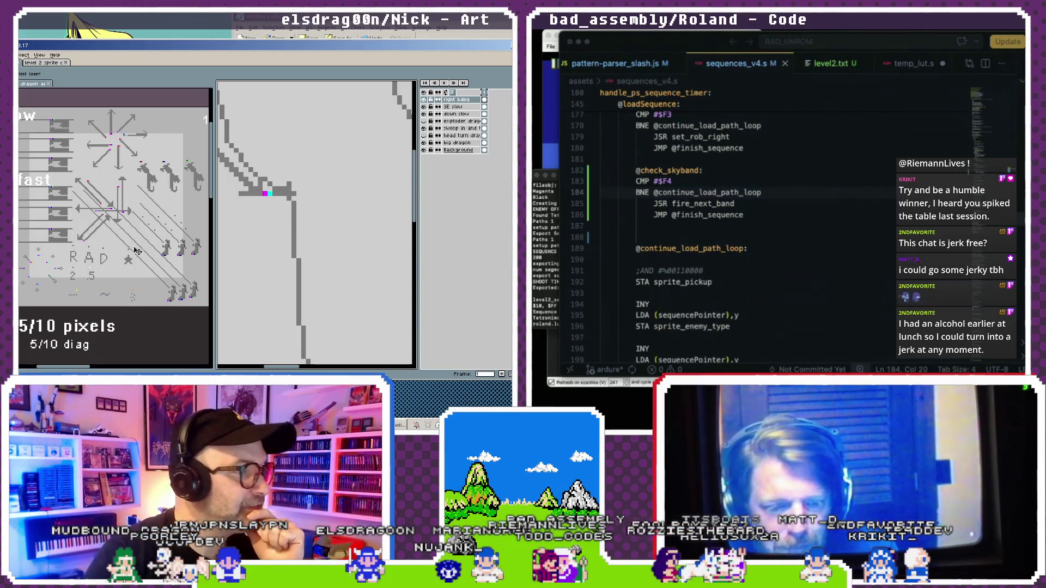
pyautogui.scroll(-1, 106, 265)
pyautogui.scroll(-1, 103, 269)
pyautogui.scroll(-1, 100, 272)
pyautogui.moveTo(107, 288); pyautogui.dragTo(107, 218)
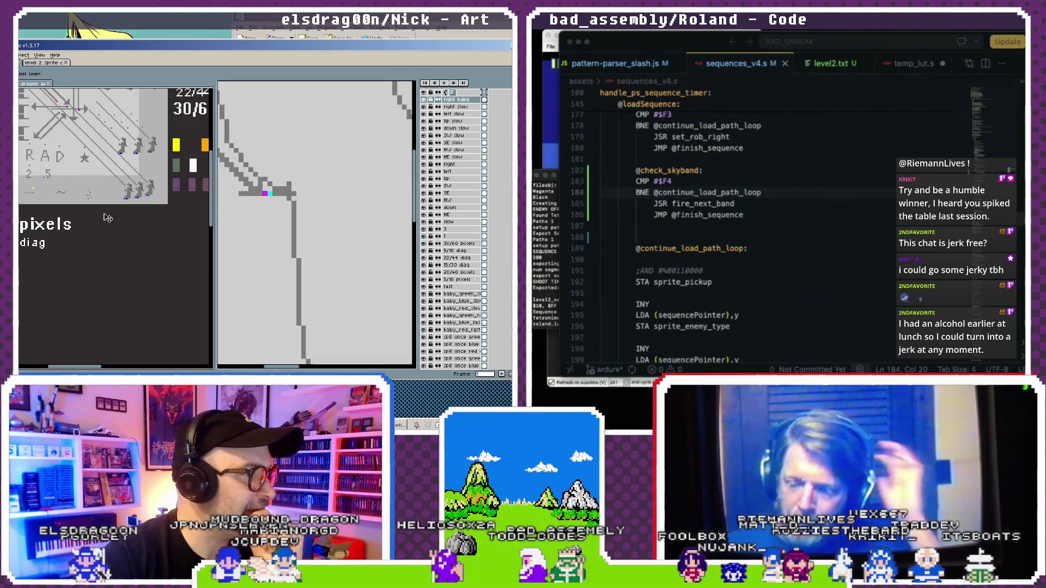
pyautogui.scroll(2, 107, 218)
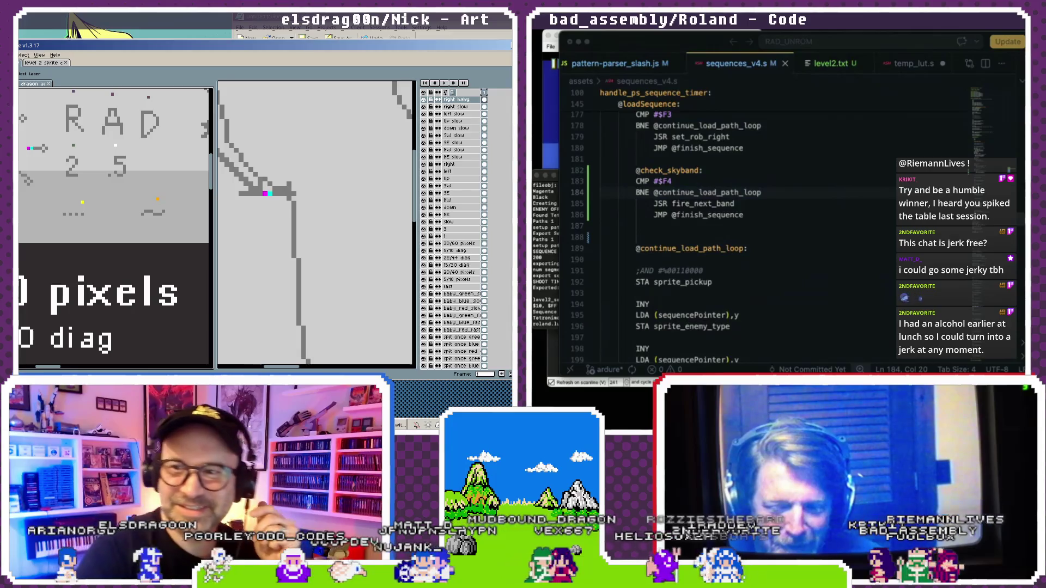
pyautogui.moveTo(102, 256)
pyautogui.mouseDown()
pyautogui.moveTo(136, 206)
pyautogui.moveTo(135, 217)
pyautogui.mouseUp()
pyautogui.scroll(-3, 126, 220)
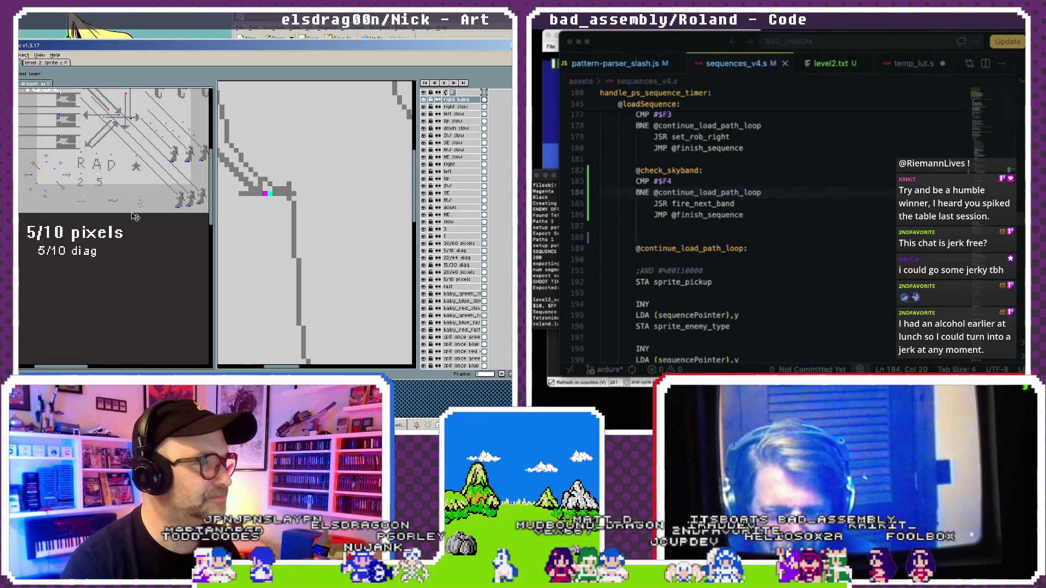
pyautogui.click(101, 181)
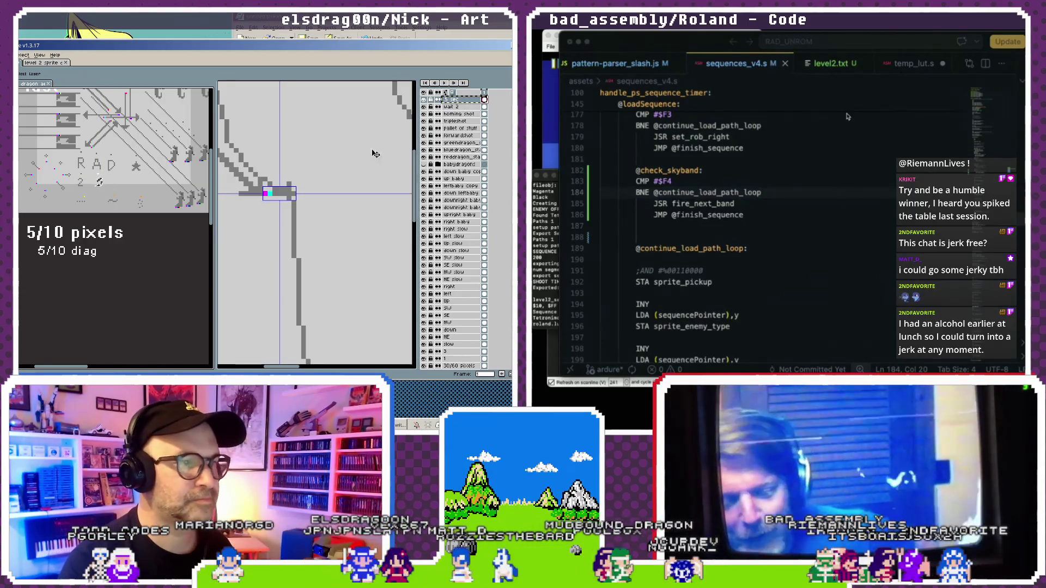
# Hide the other flight-path layers so only the bent arrow remains visible.
pyautogui.click(348, 235)
pyautogui.scroll(-2, 335, 241)
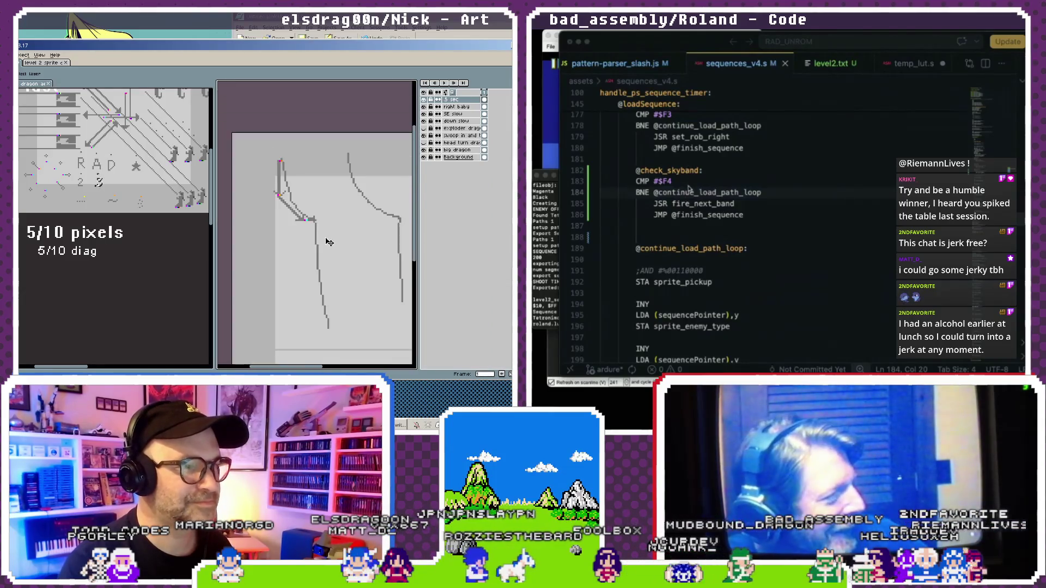
pyautogui.scroll(-2, 338, 235)
pyautogui.scroll(3, 340, 230)
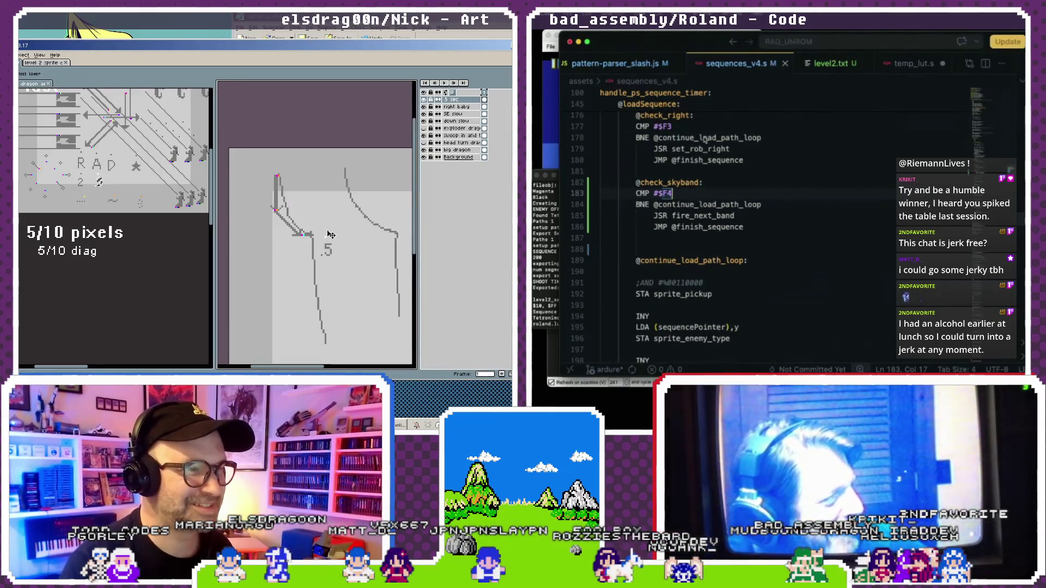
pyautogui.click(371, 225)
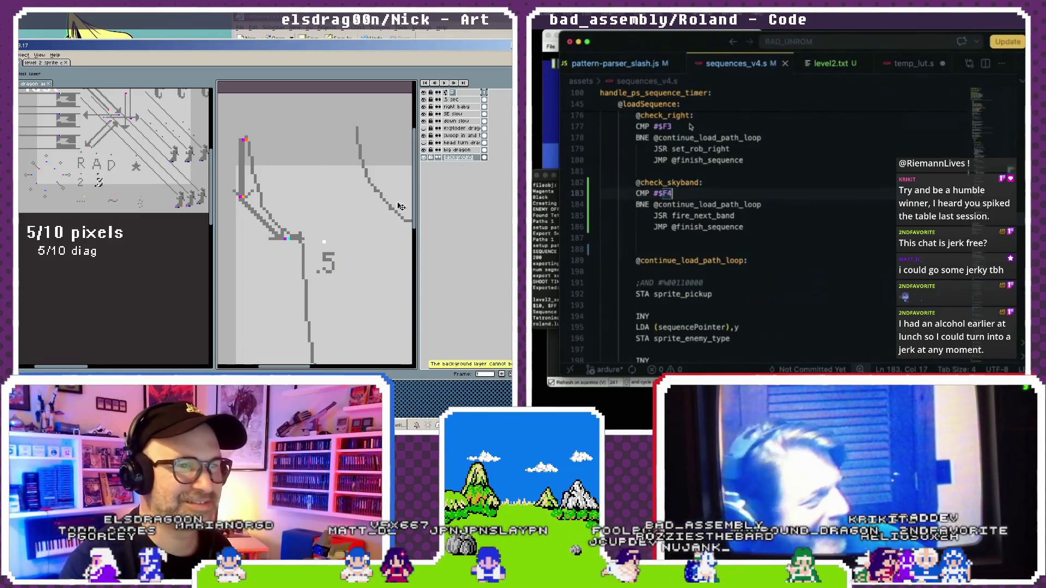
pyautogui.moveTo(424, 149); pyautogui.dragTo(425, 136)
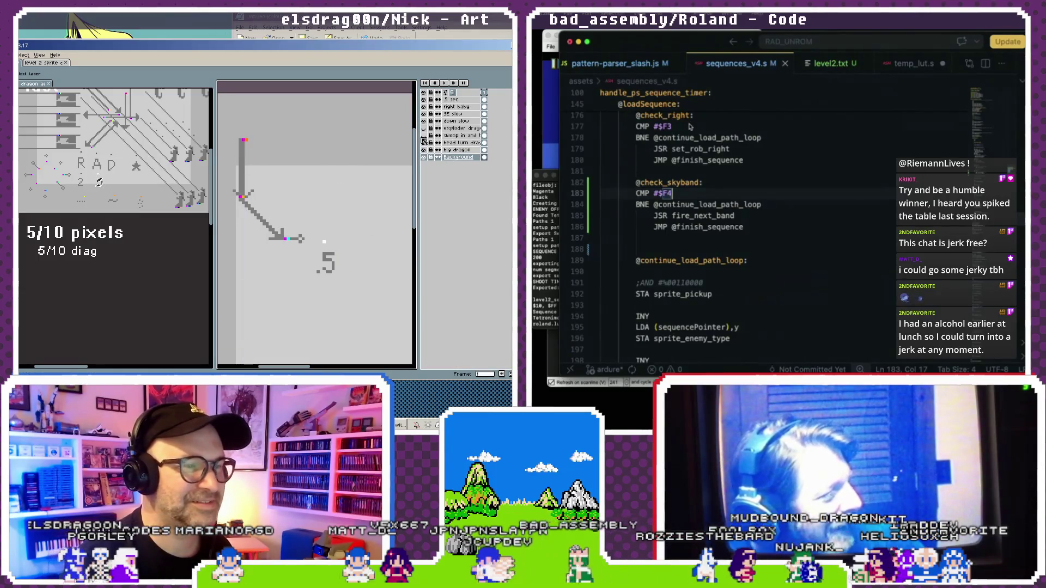
# Move the .5 label beside the arrowhead and frame the arrow with the dragon.
pyautogui.scroll(-1, 338, 221)
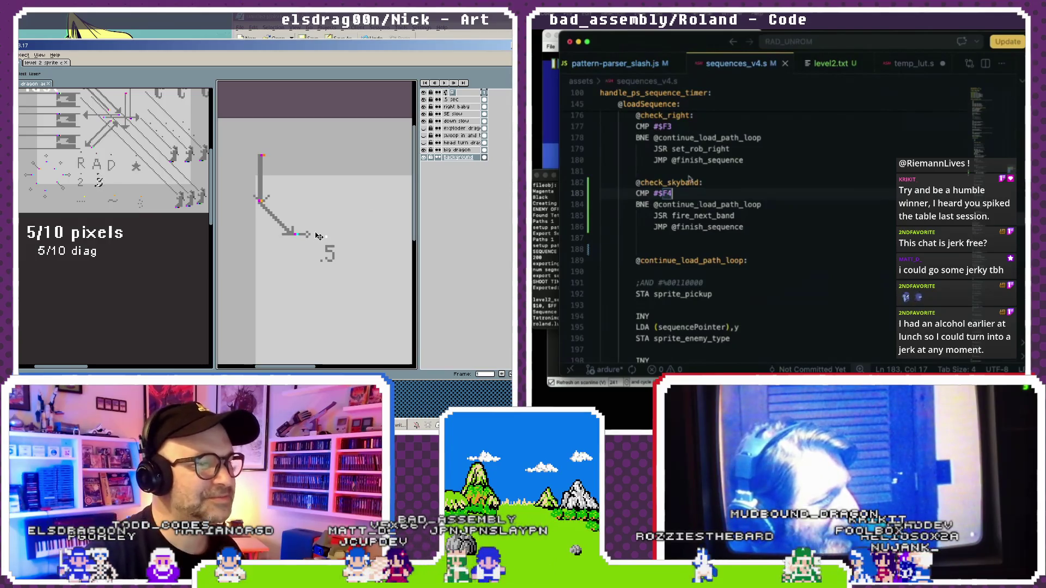
pyautogui.scroll(1, 705, 204)
pyautogui.scroll(2, 705, 203)
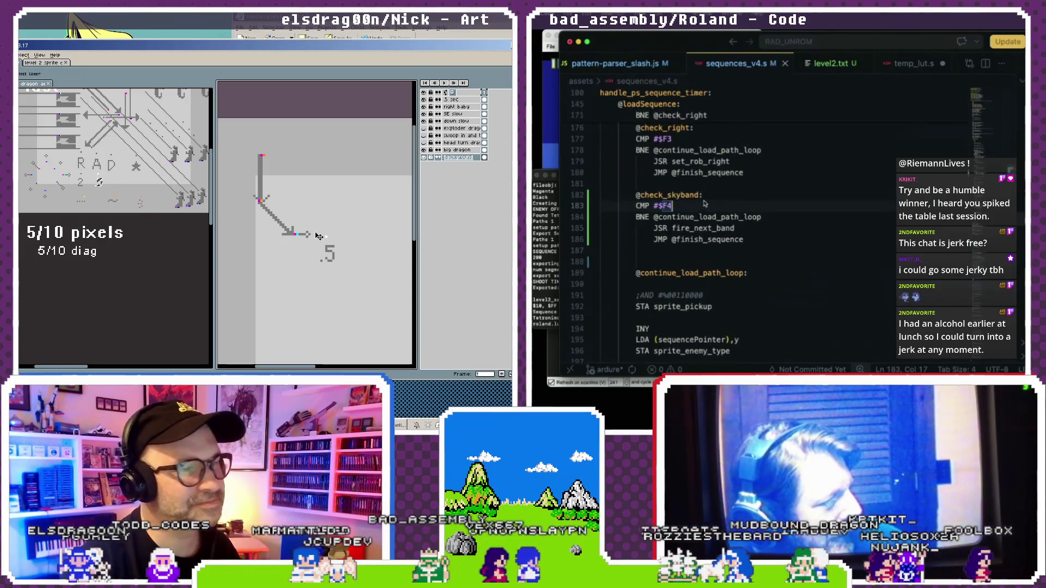
pyautogui.scroll(2, 705, 204)
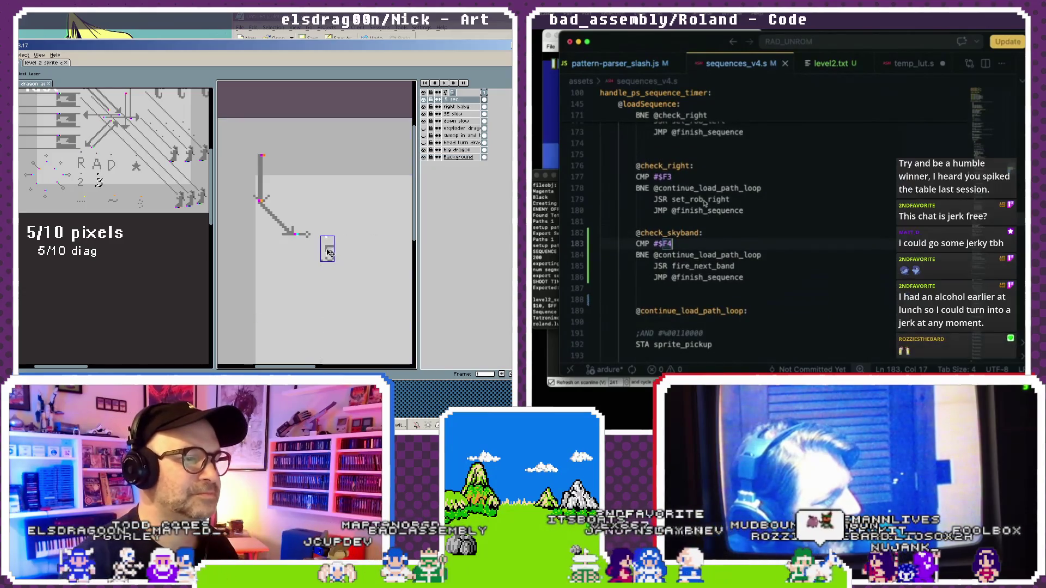
pyautogui.scroll(-1, 704, 203)
pyautogui.moveTo(329, 259); pyautogui.dragTo(310, 255)
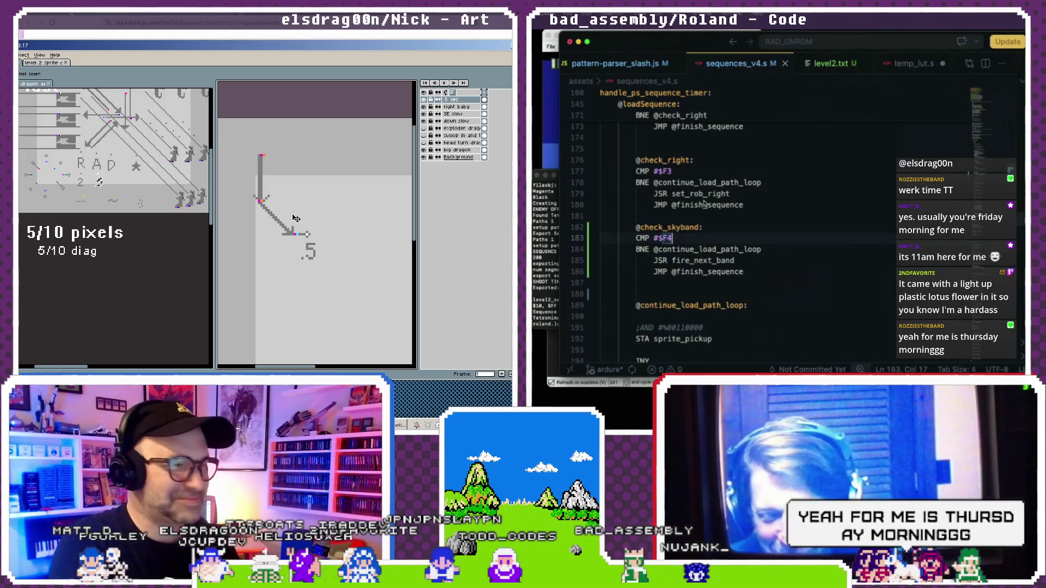
pyautogui.scroll(-1, 299, 244)
pyautogui.scroll(-1, 298, 243)
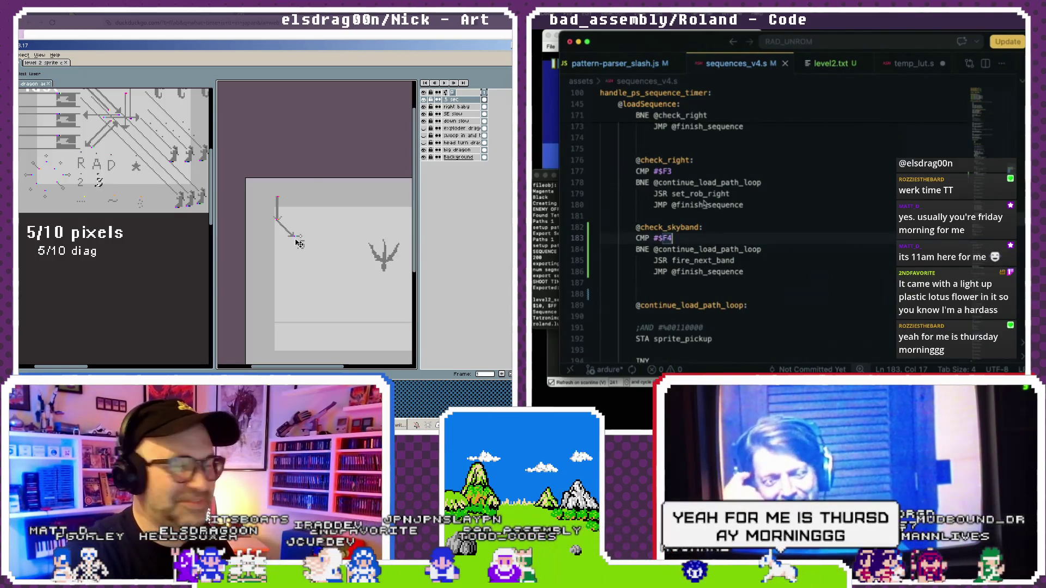
pyautogui.moveTo(337, 241); pyautogui.dragTo(329, 253)
pyautogui.scroll(1, 306, 242)
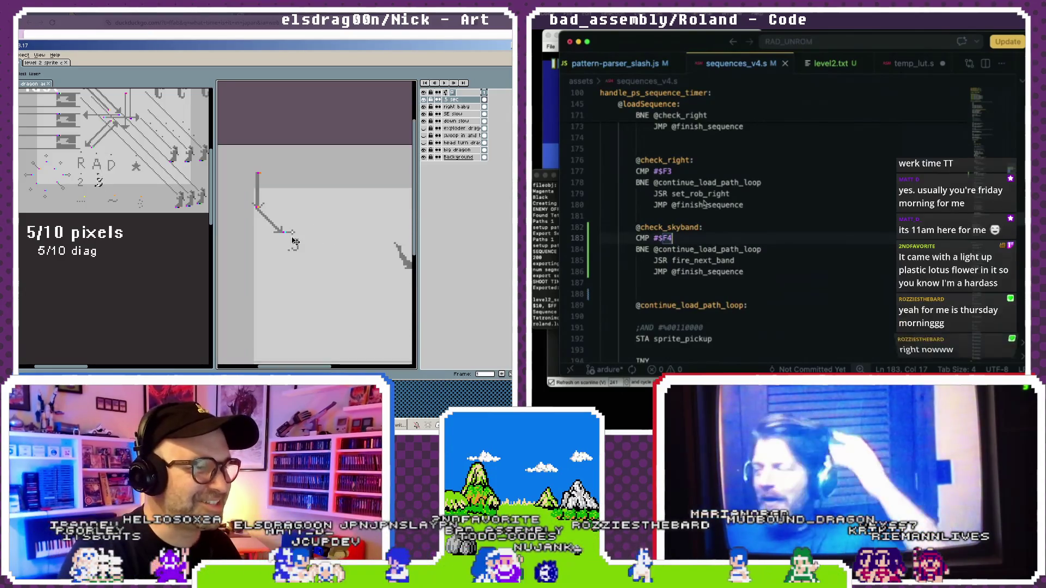
pyautogui.scroll(1, 293, 238)
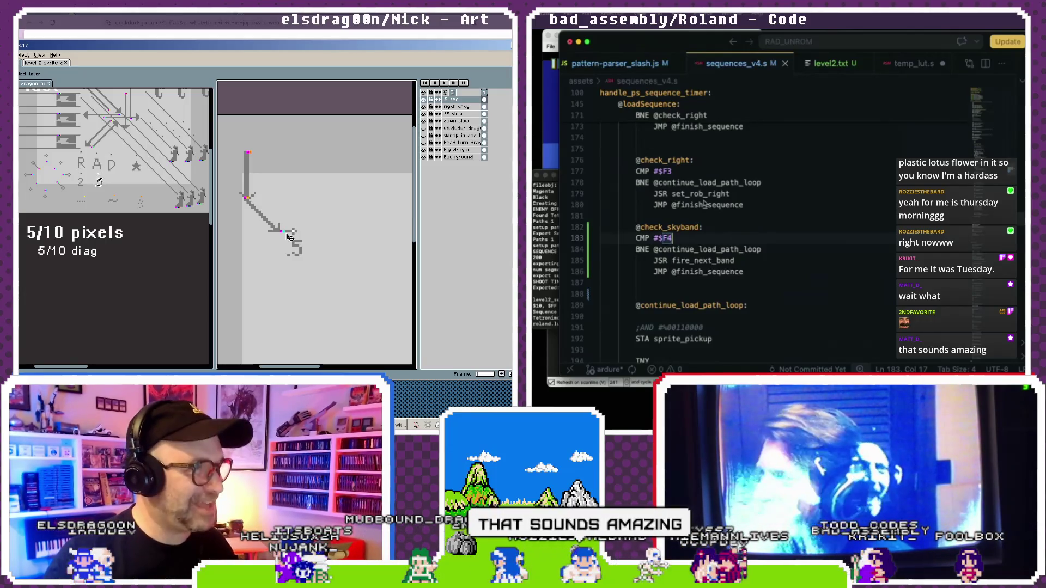
pyautogui.hotkey('alt', 'Tab')
# Search DuckDuckGo images for 'bj restaurant bathtub drink'.
pyautogui.click(159, 46)
pyautogui.write('bj')
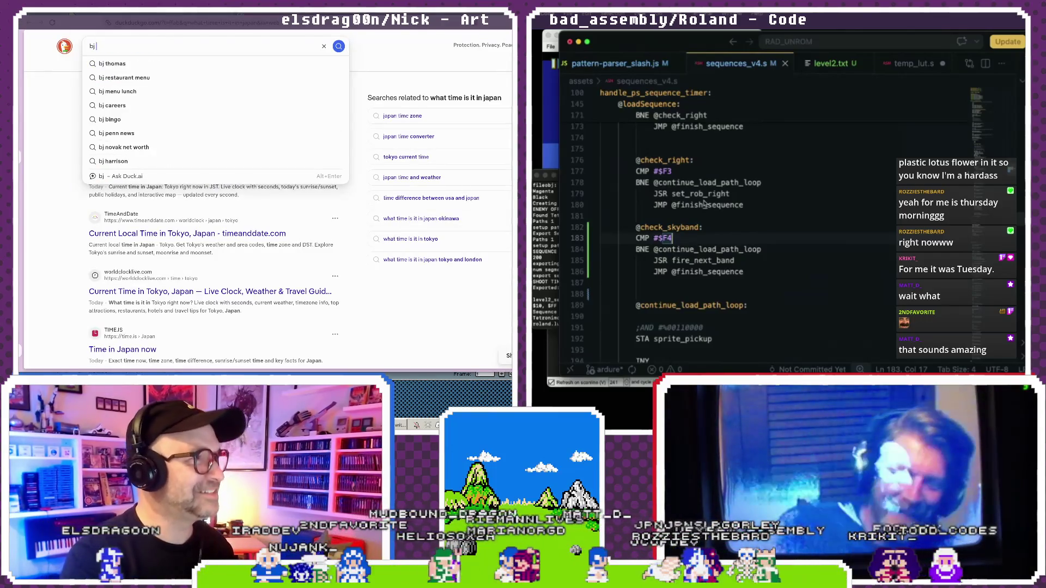
pyautogui.write(' rest')
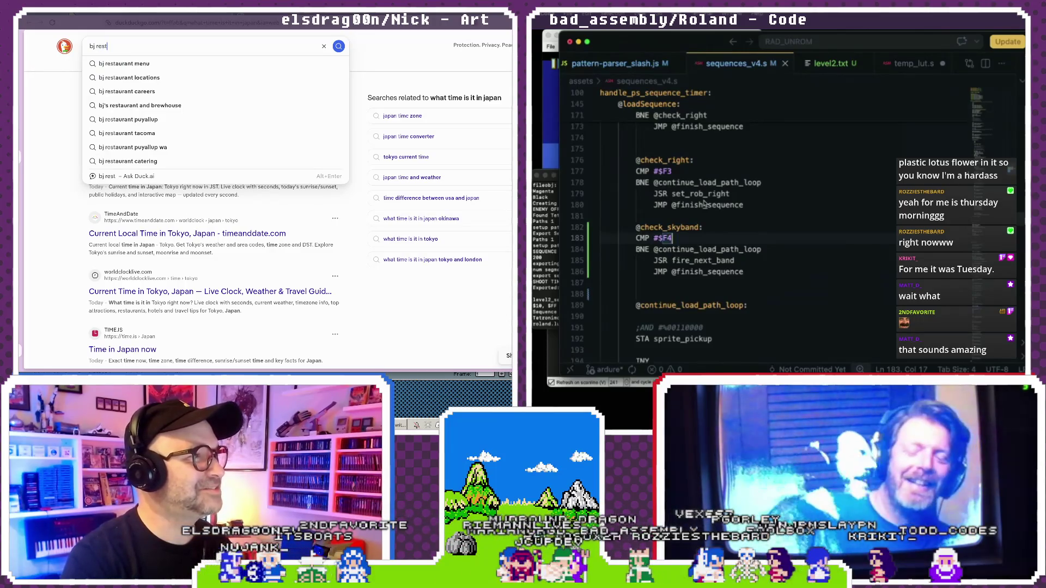
pyautogui.write('aurant bathtub drin')
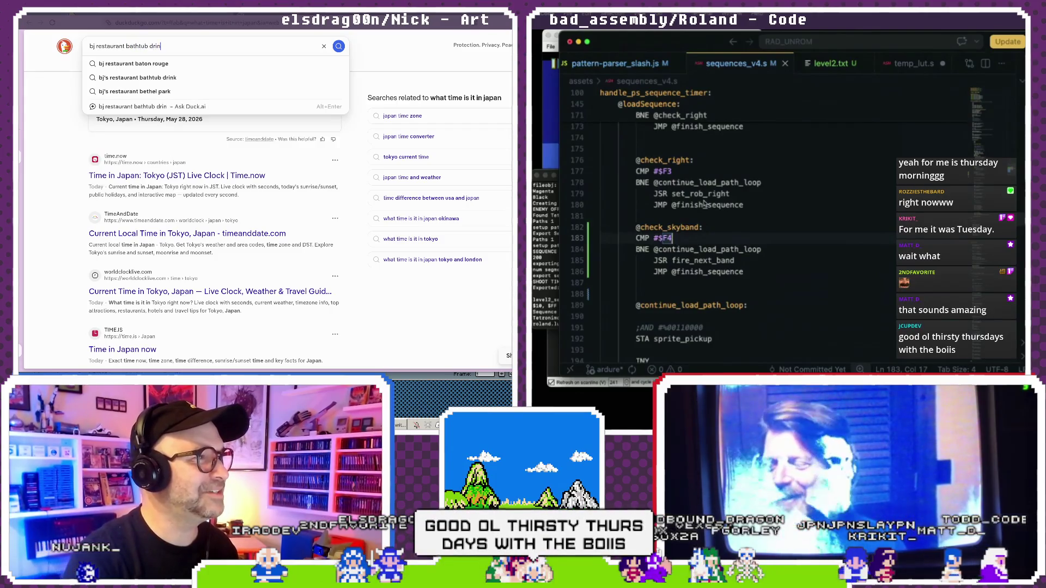
pyautogui.write('k')
pyautogui.press('Return')
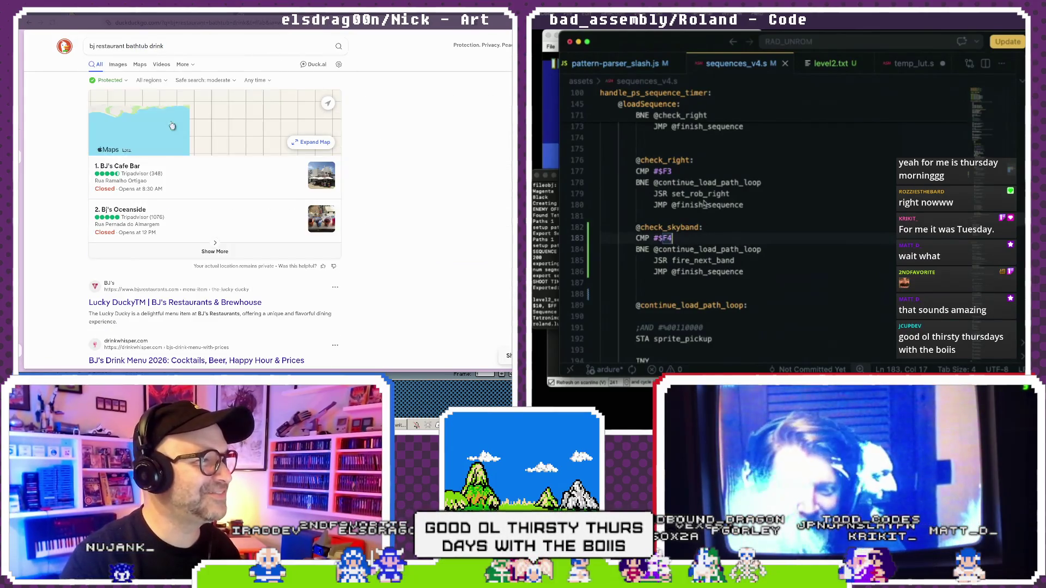
pyautogui.click(118, 64)
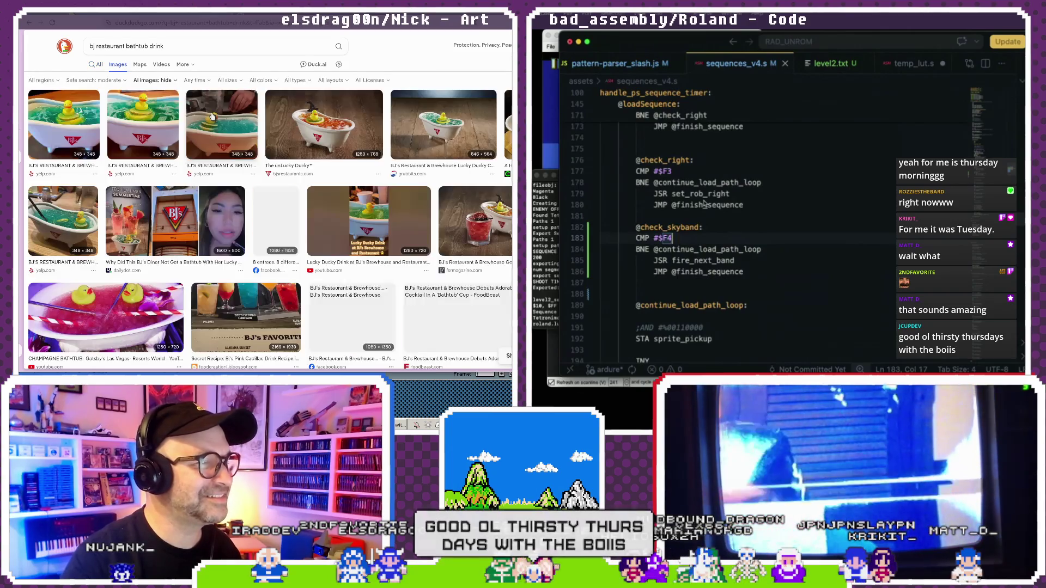
# Preview a bathtub drink result, then the witch-hat bathtub drink photo.
pyautogui.click(212, 132)
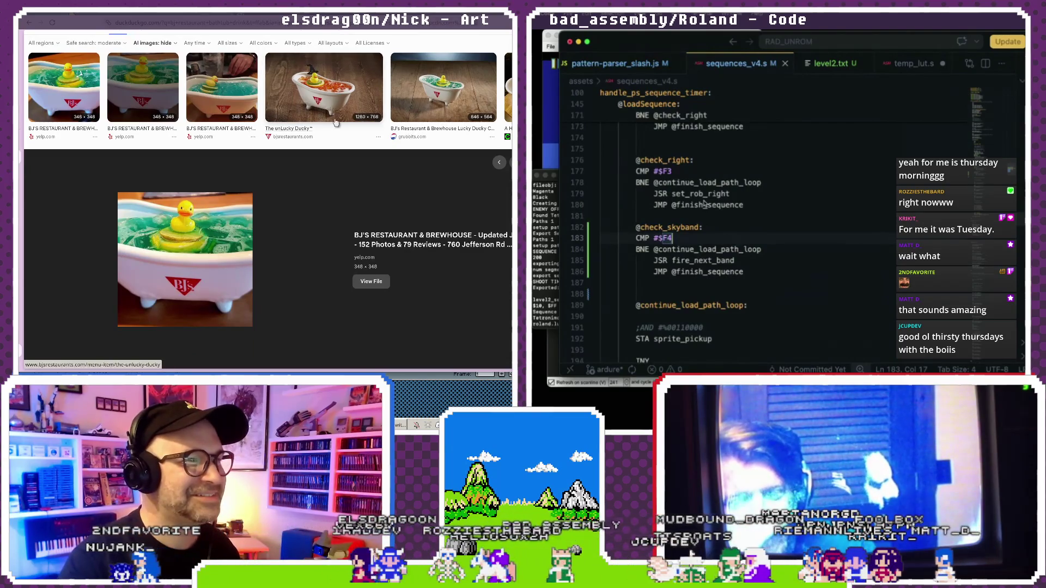
pyautogui.scroll(-4, 313, 165)
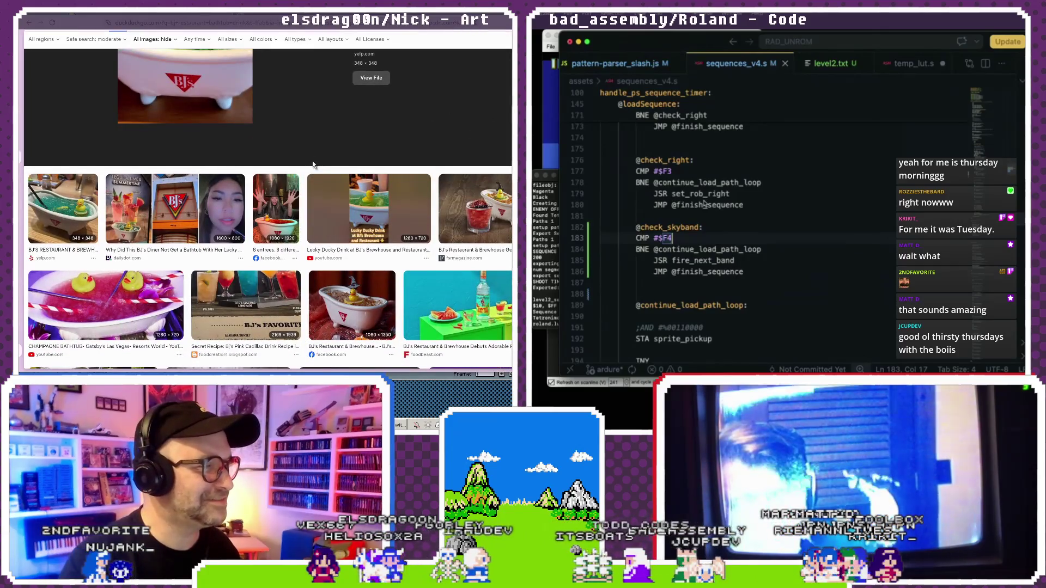
pyautogui.scroll(-2, 313, 164)
pyautogui.click(333, 207)
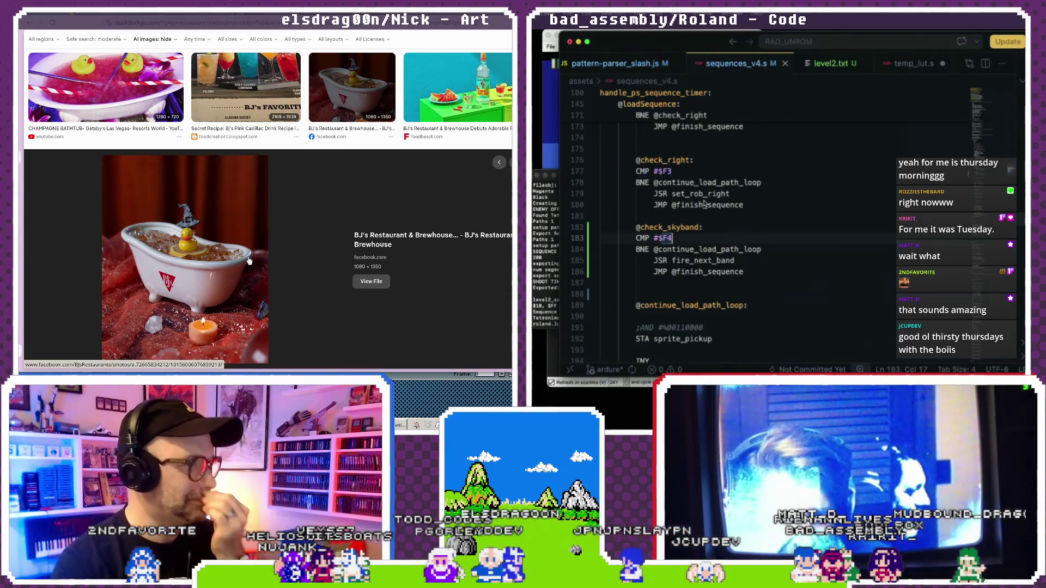
# Browse the results and open a larger preview of the third yelp bathtub drink image.
pyautogui.scroll(2, 253, 228)
pyautogui.scroll(1, 251, 233)
pyautogui.scroll(2, 246, 238)
pyautogui.scroll(-3, 244, 241)
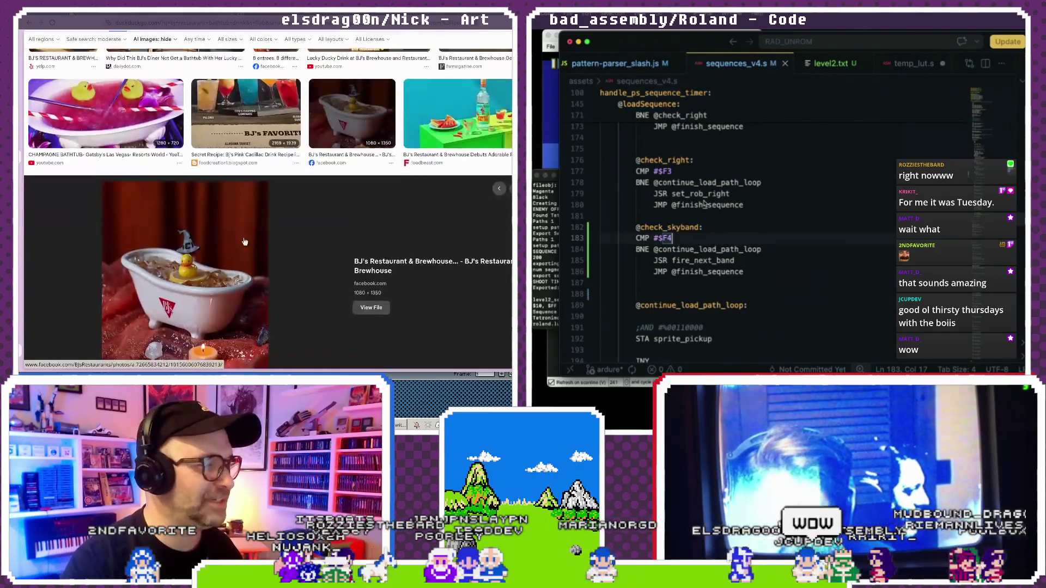
pyautogui.scroll(-2, 244, 242)
pyautogui.scroll(-2, 244, 241)
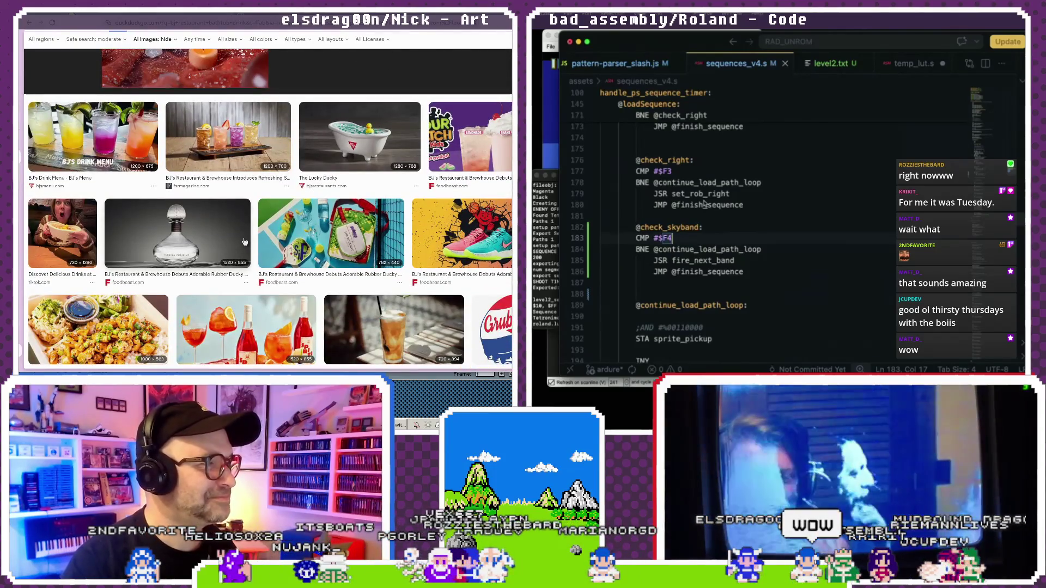
pyautogui.scroll(-2, 245, 241)
pyautogui.scroll(-4, 244, 241)
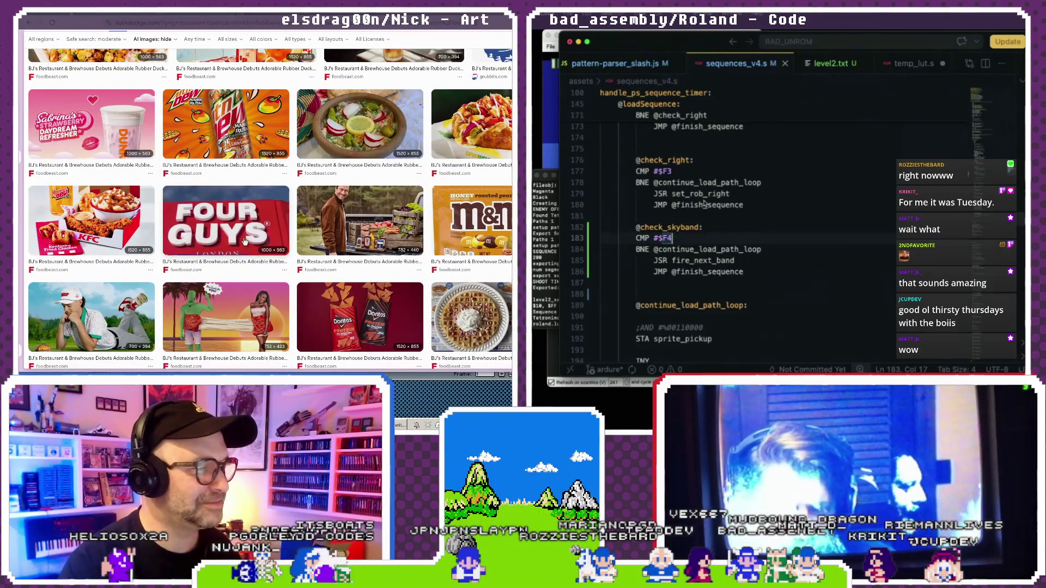
pyautogui.scroll(5, 244, 242)
pyautogui.scroll(2, 63, 183)
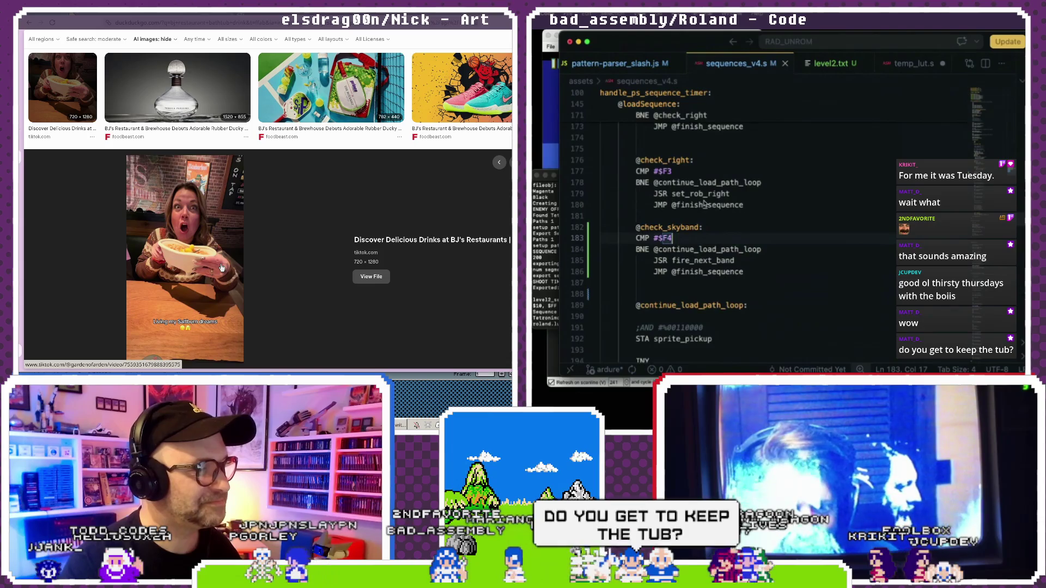
pyautogui.scroll(2, 224, 266)
pyautogui.scroll(-10, 218, 256)
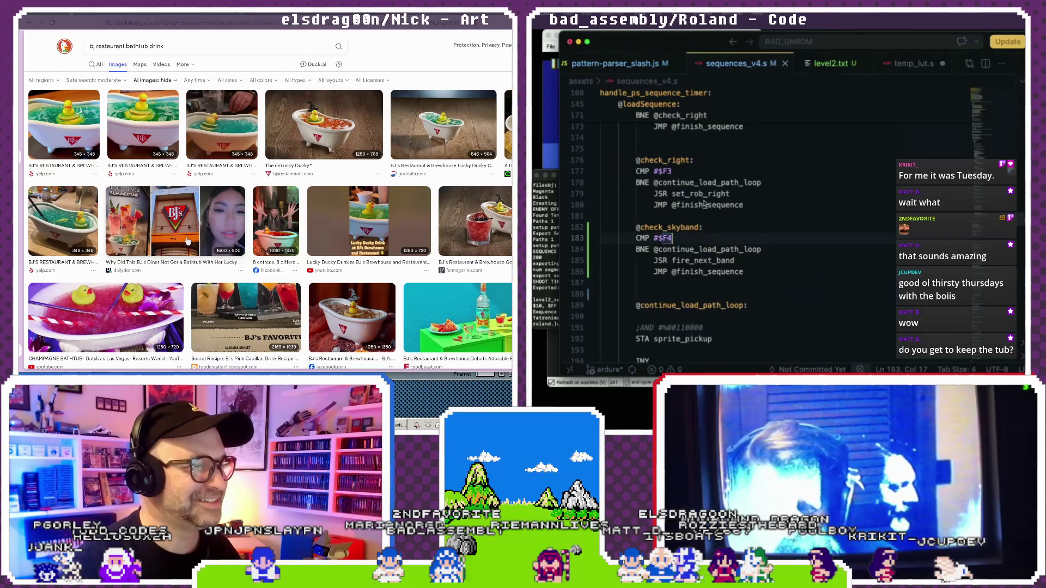
pyautogui.click(236, 128)
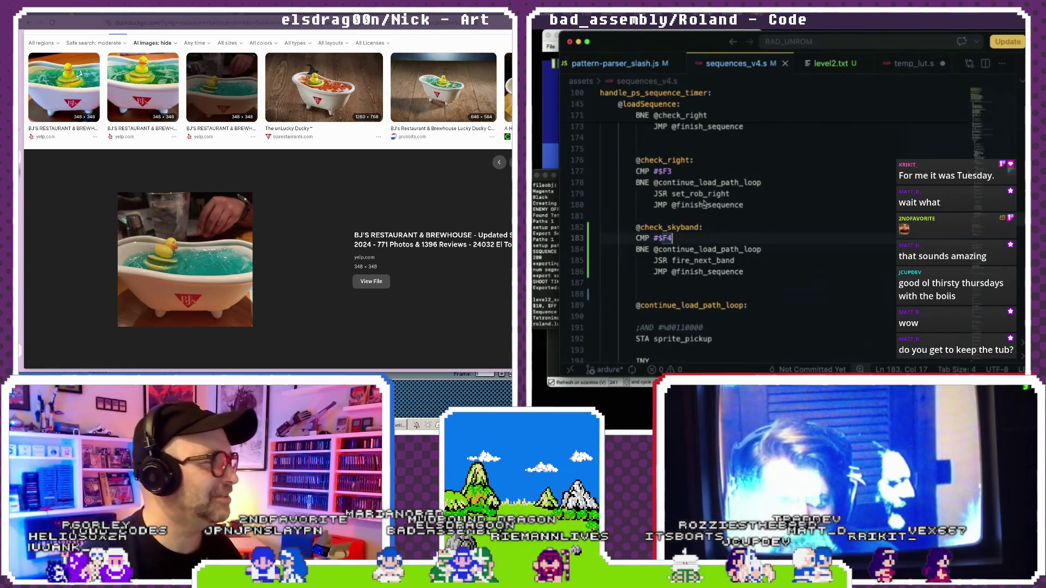
pyautogui.hotkey('ctrl', 'Tab')
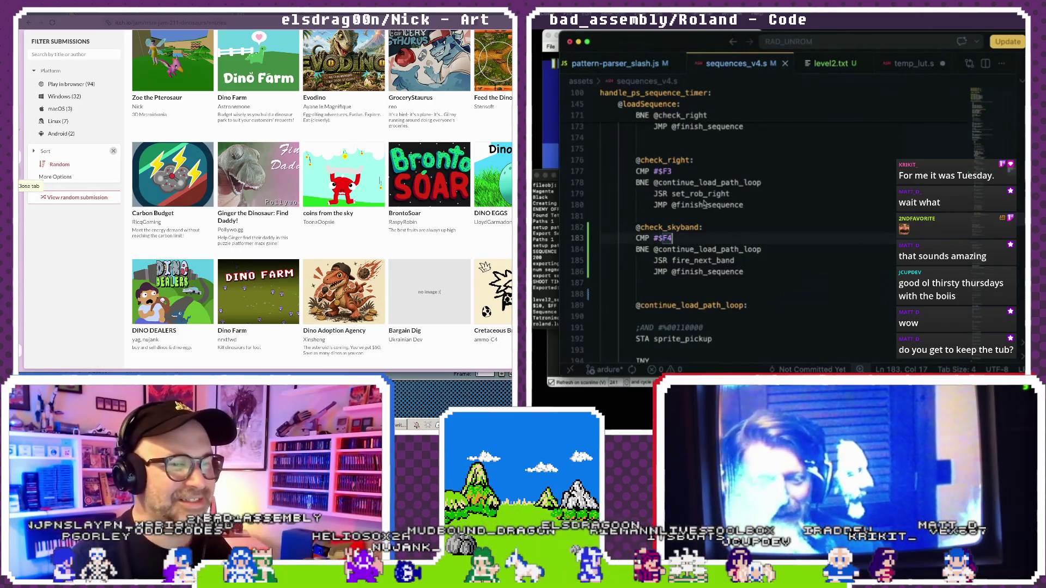
# Browse the Mini Jam 211: Dinosaurs submissions and open the Dino Adoption Agency entry.
pyautogui.scroll(3, 319, 216)
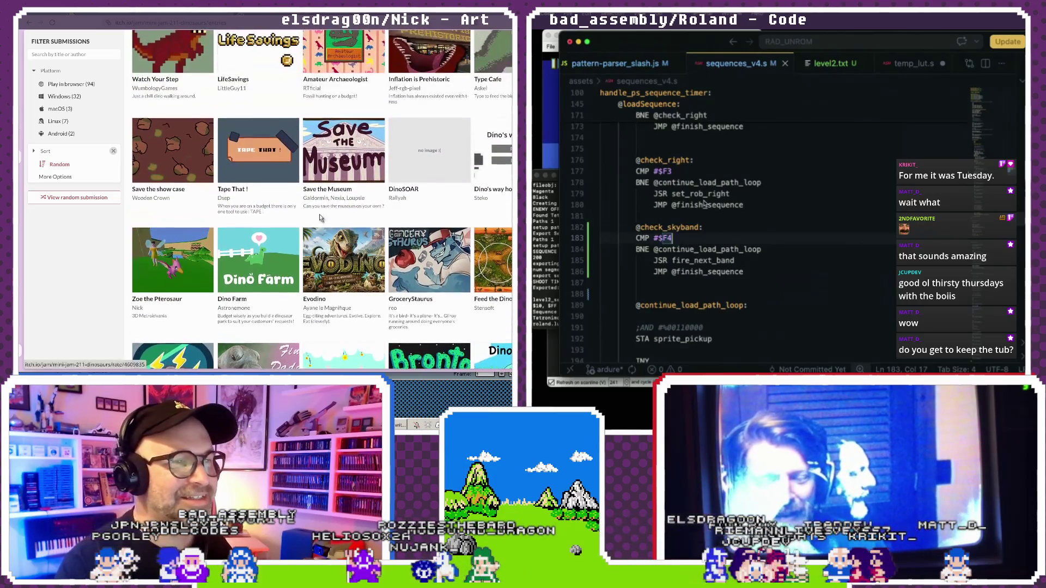
pyautogui.scroll(-4, 319, 217)
pyautogui.scroll(-2, 321, 218)
pyautogui.scroll(-2, 320, 218)
pyautogui.scroll(-1, 321, 219)
pyautogui.moveTo(320, 219)
pyautogui.scroll(-2, 321, 219)
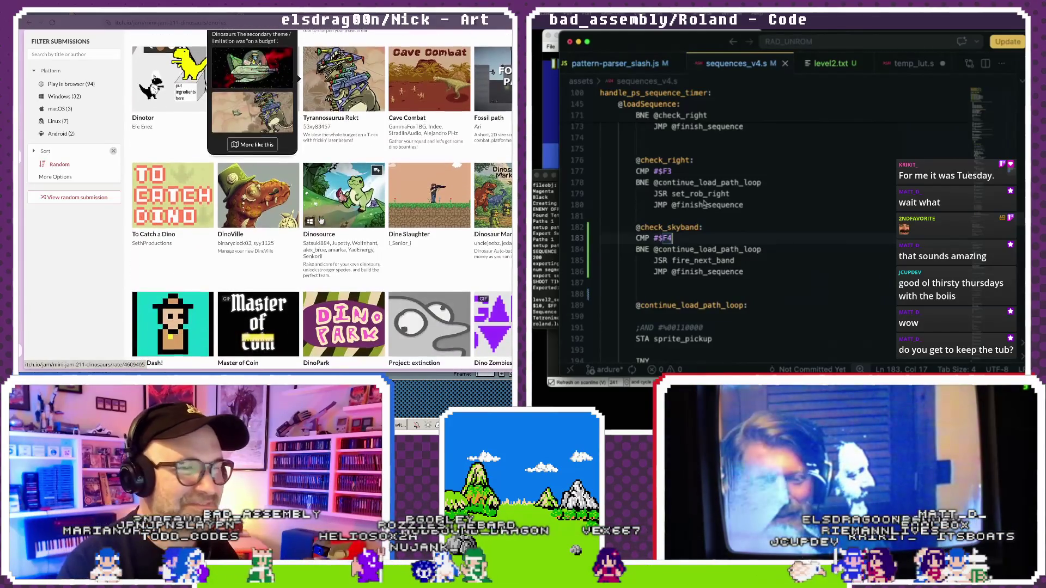
pyautogui.scroll(-3, 320, 219)
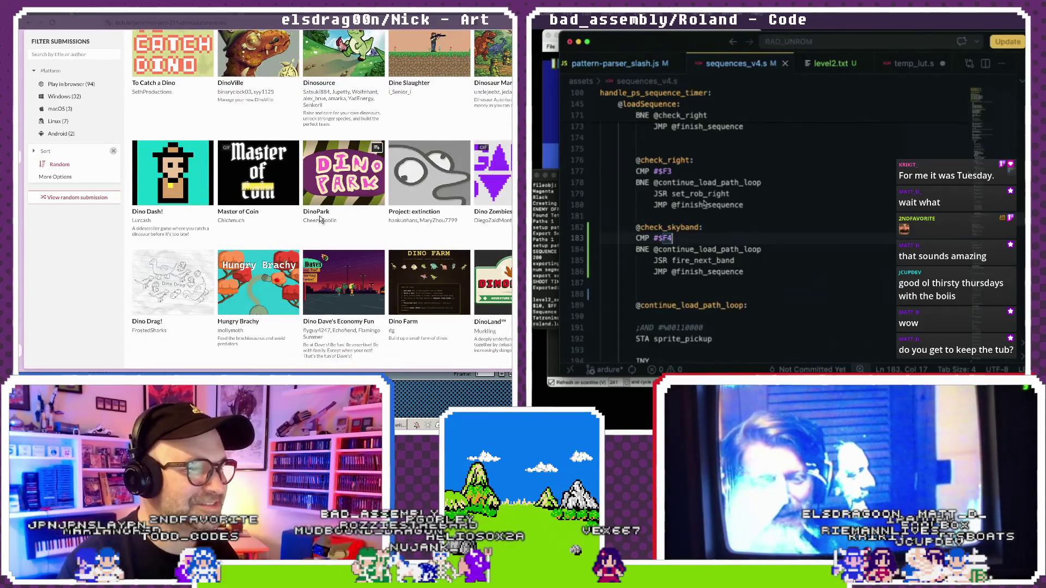
pyautogui.scroll(3, 320, 219)
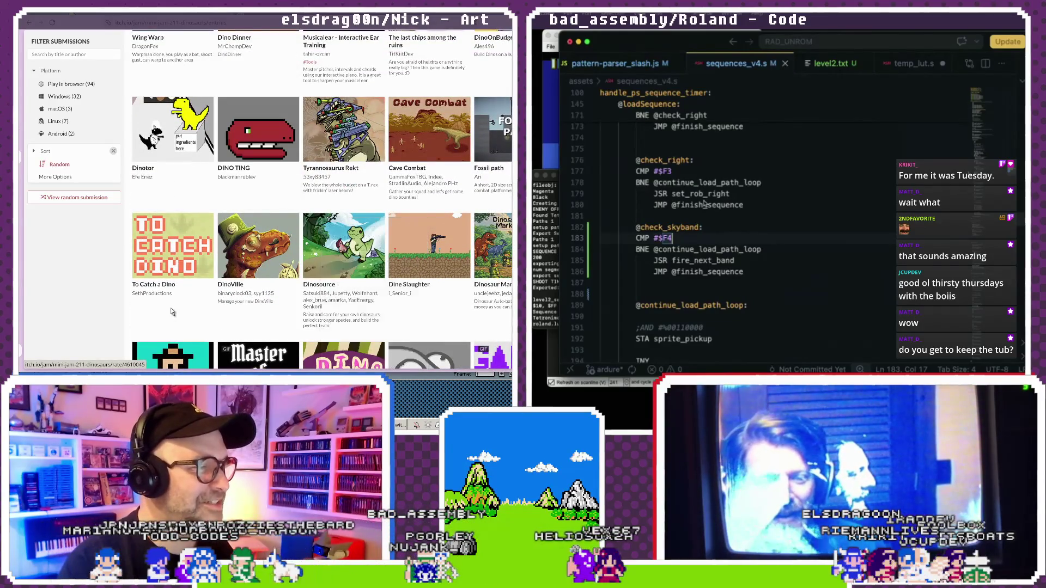
pyautogui.scroll(-3, 337, 256)
pyautogui.moveTo(336, 257)
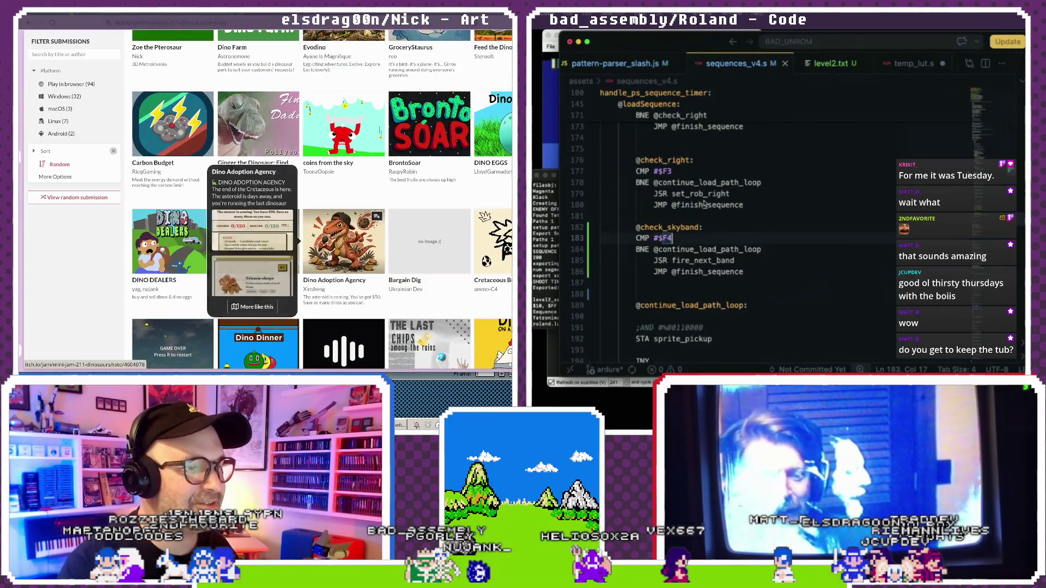
pyautogui.click(343, 251)
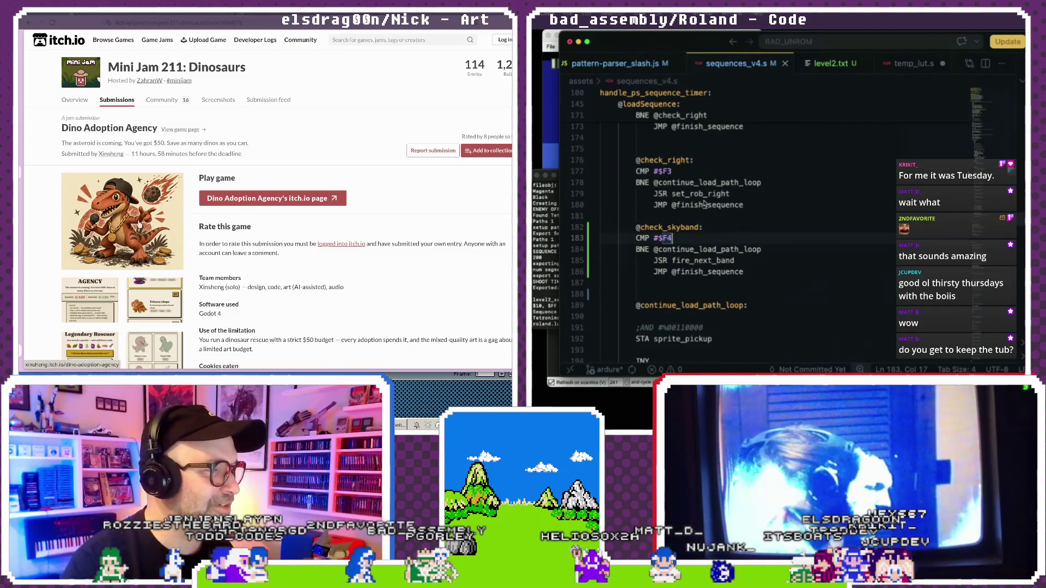
# View Dino Adoption Agency's game page, return to the grid, and open Evodino's submission.
pyautogui.click(140, 229)
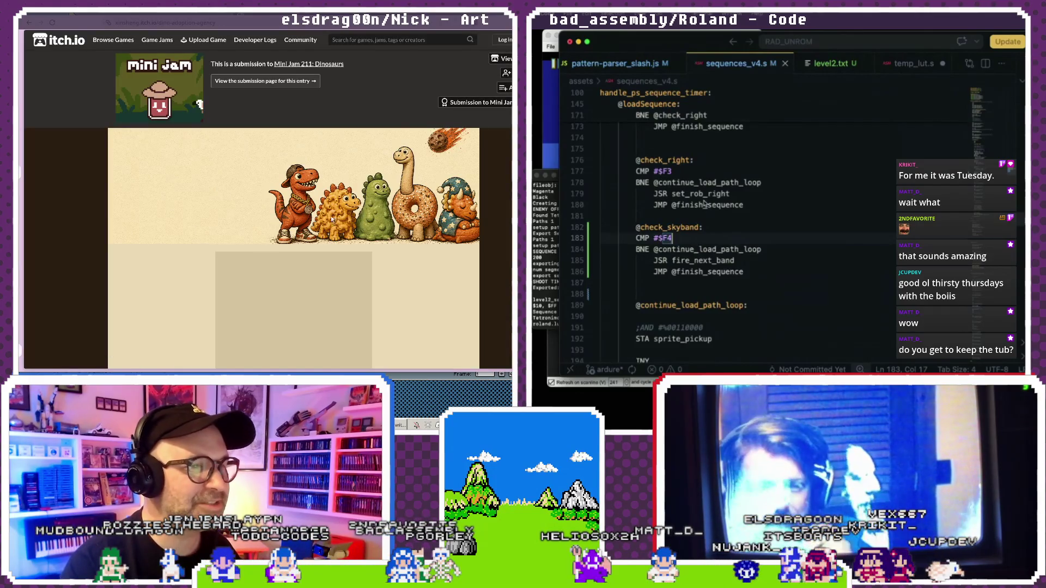
pyautogui.scroll(-5, 316, 237)
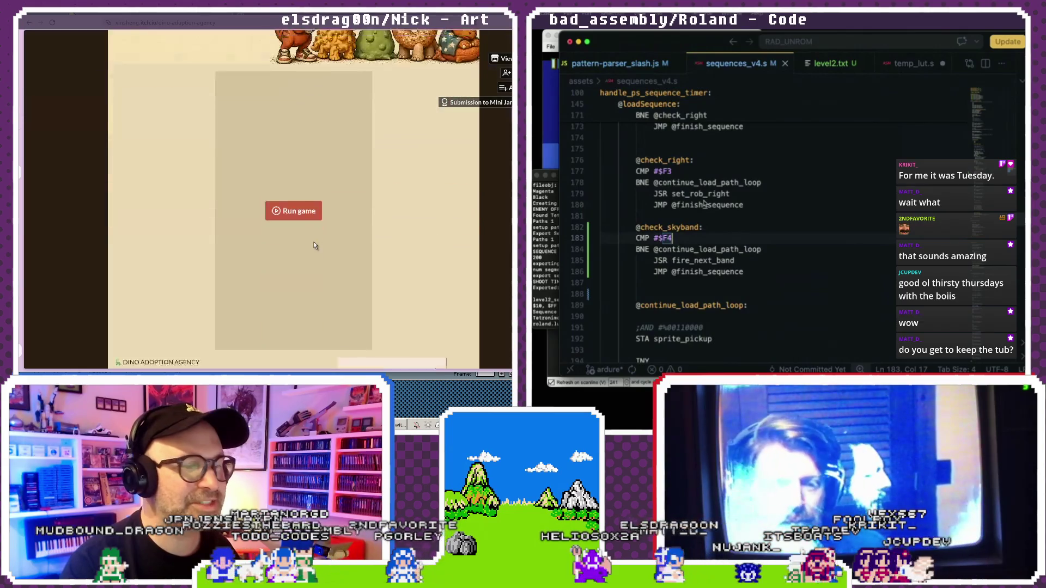
pyautogui.scroll(-5, 313, 241)
pyautogui.scroll(10, 314, 246)
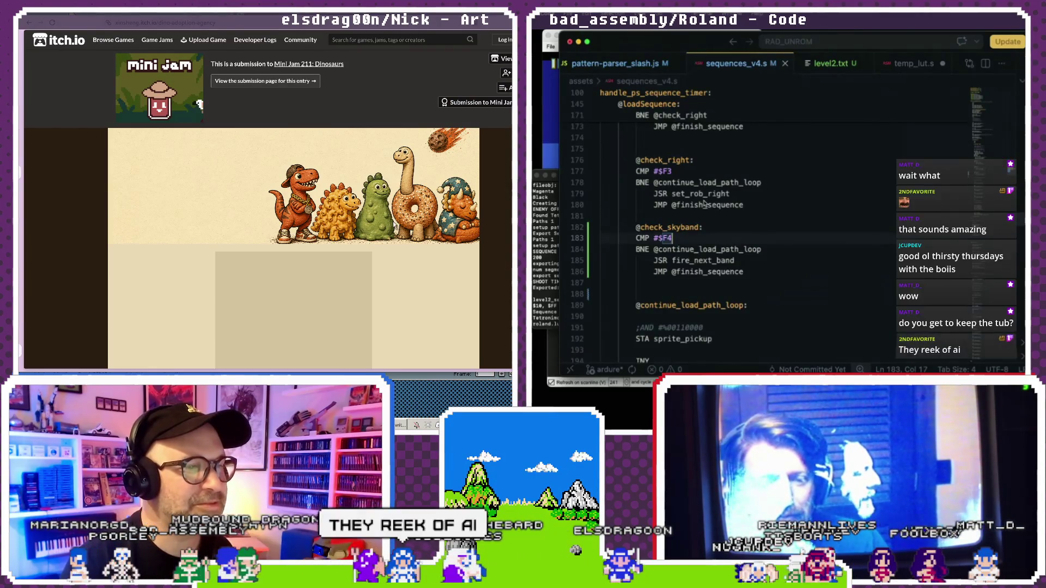
pyautogui.click(28, 23)
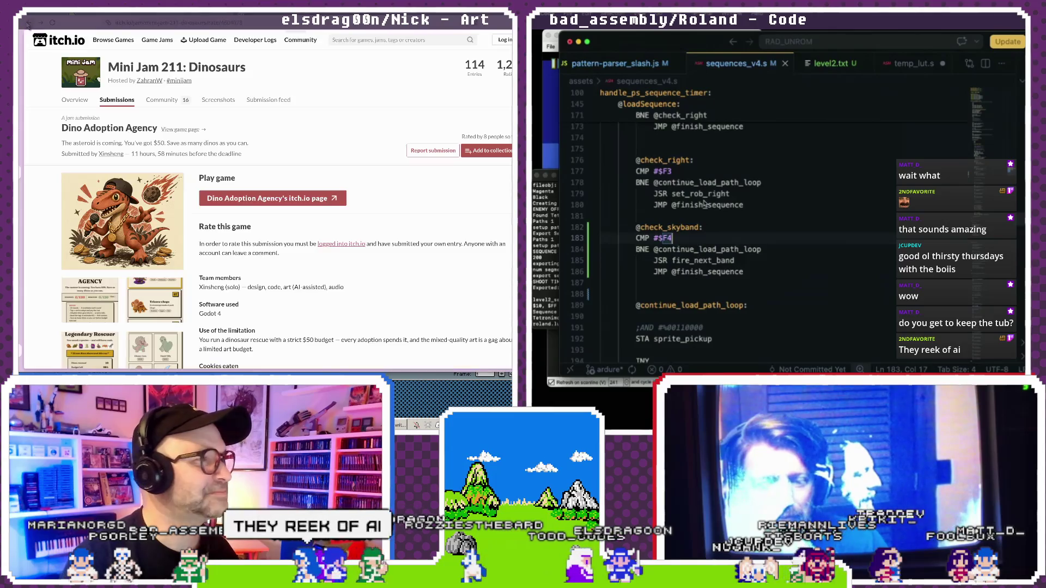
pyautogui.scroll(5, 218, 214)
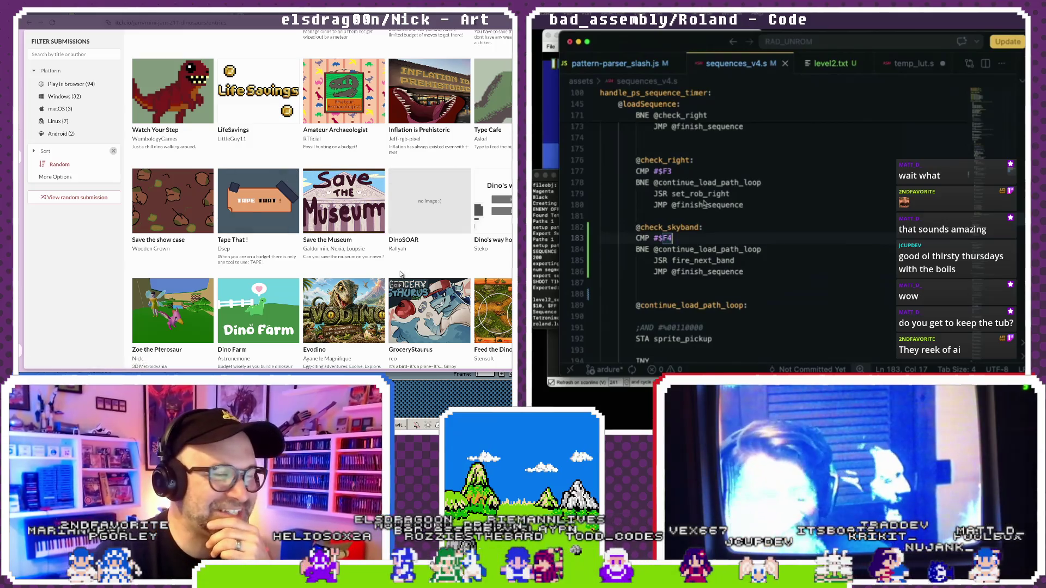
pyautogui.click(338, 311)
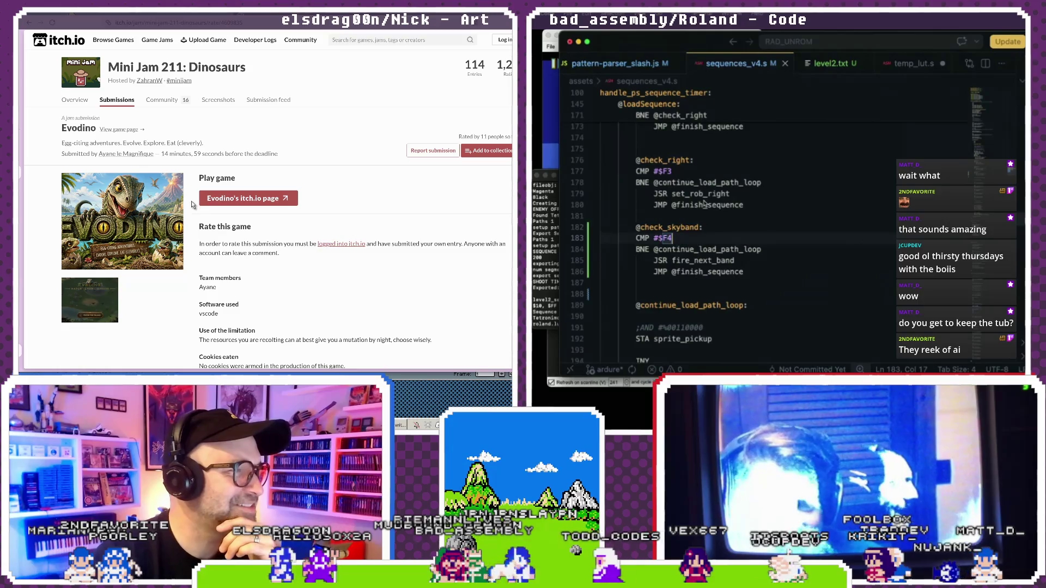
# Browse Evodino's itch.io game page, then go back to the Mini Jam 211 entries grid.
pyautogui.click(127, 222)
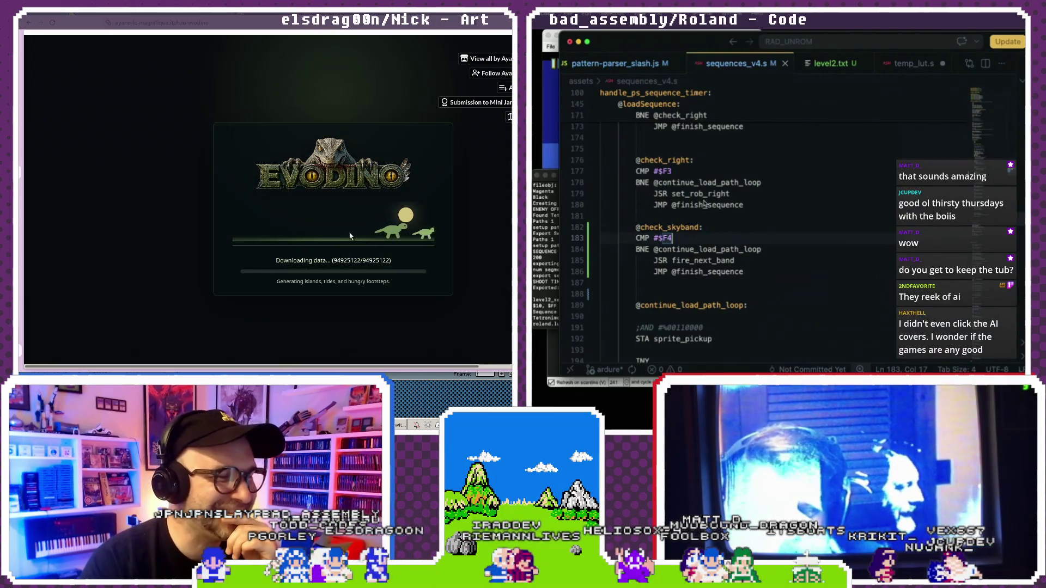
pyautogui.scroll(-3, 350, 235)
pyautogui.scroll(3, 338, 240)
pyautogui.scroll(2, 294, 262)
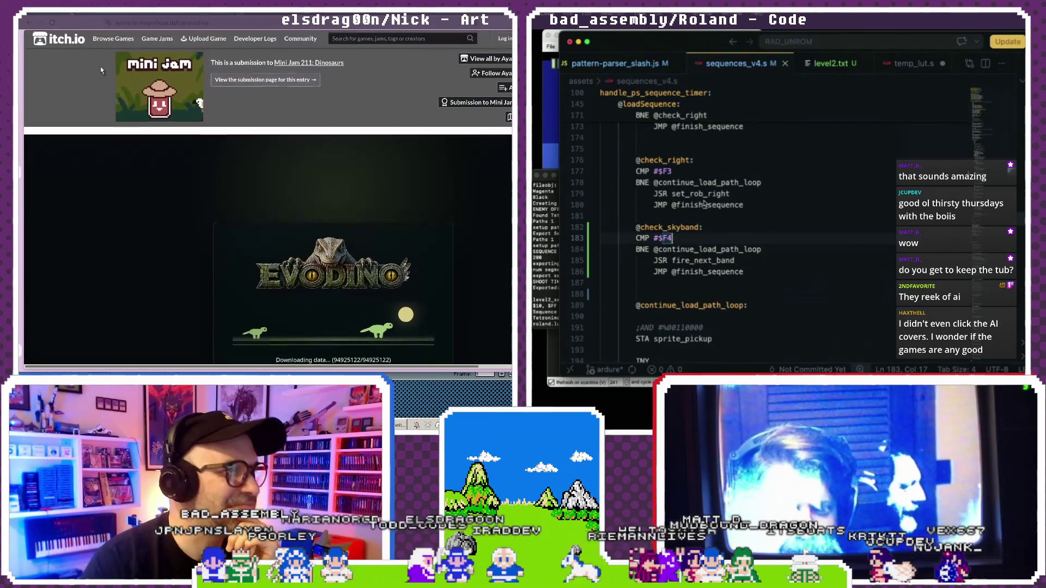
pyautogui.click(29, 23)
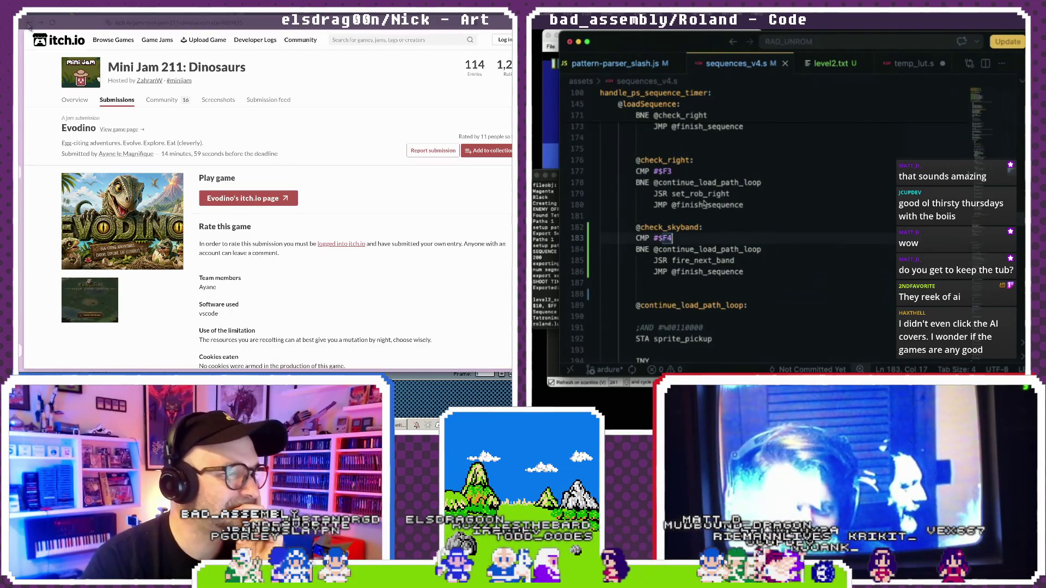
pyautogui.click(29, 23)
# Leave itch.io through the YouTube tab and return to the Aseprite dragon flight-path sketch.
pyautogui.scroll(2, 327, 229)
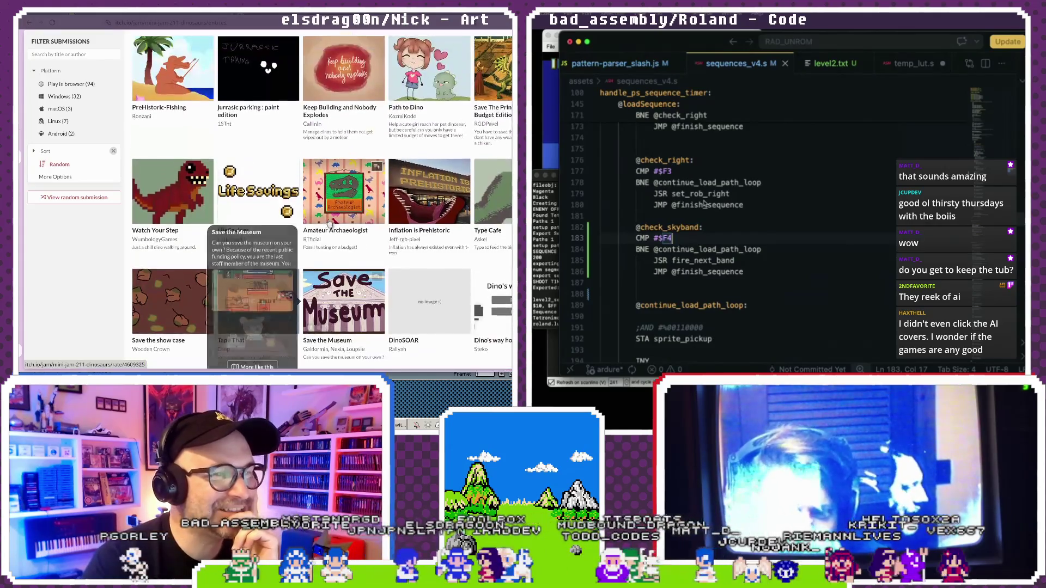
pyautogui.scroll(1, 330, 225)
pyautogui.scroll(-2, 330, 225)
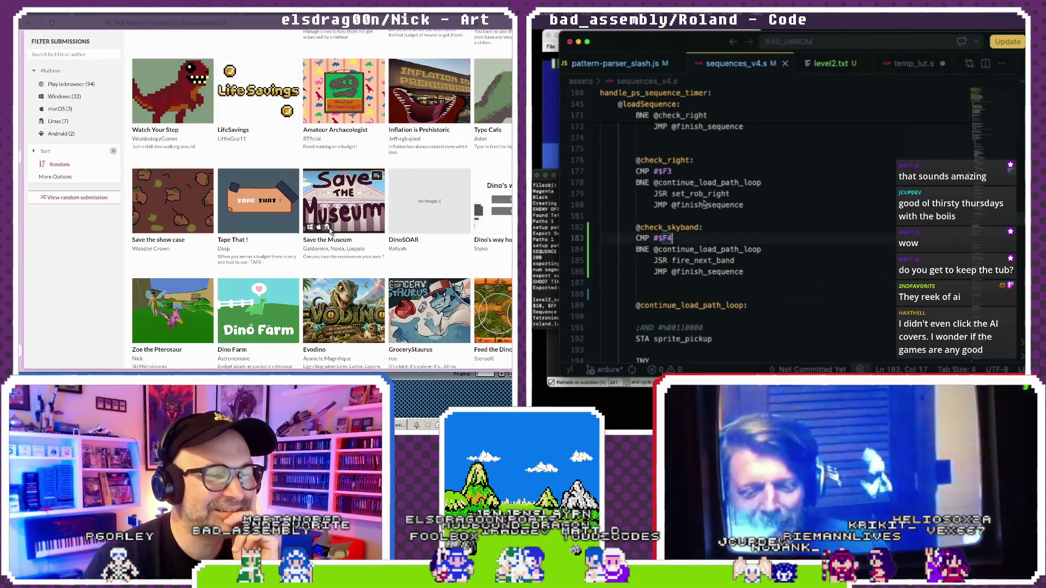
pyautogui.scroll(3, 330, 232)
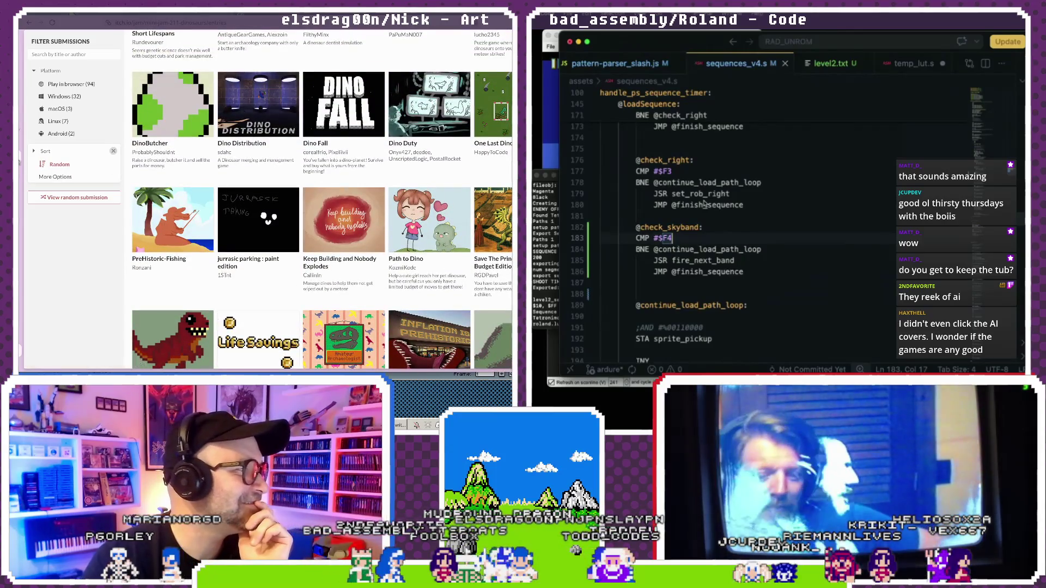
pyautogui.hotkey('ctrl', 'Tab')
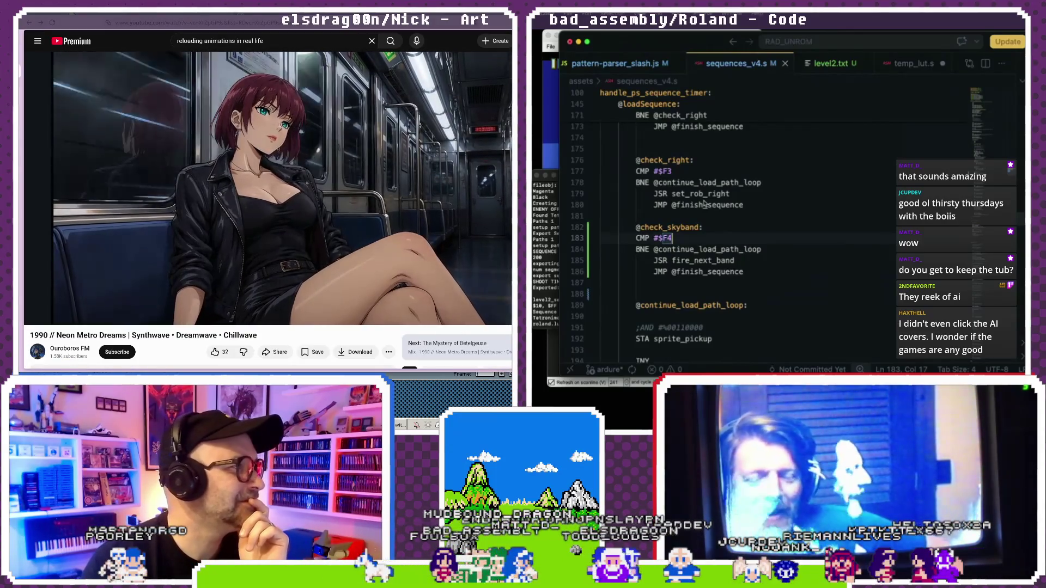
pyautogui.hotkey('alt', 'Tab')
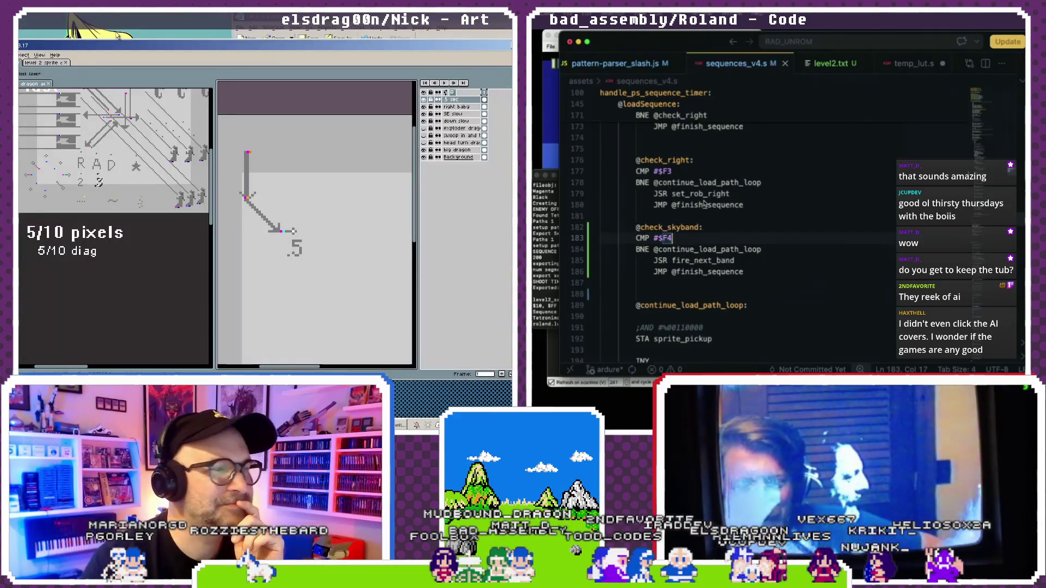
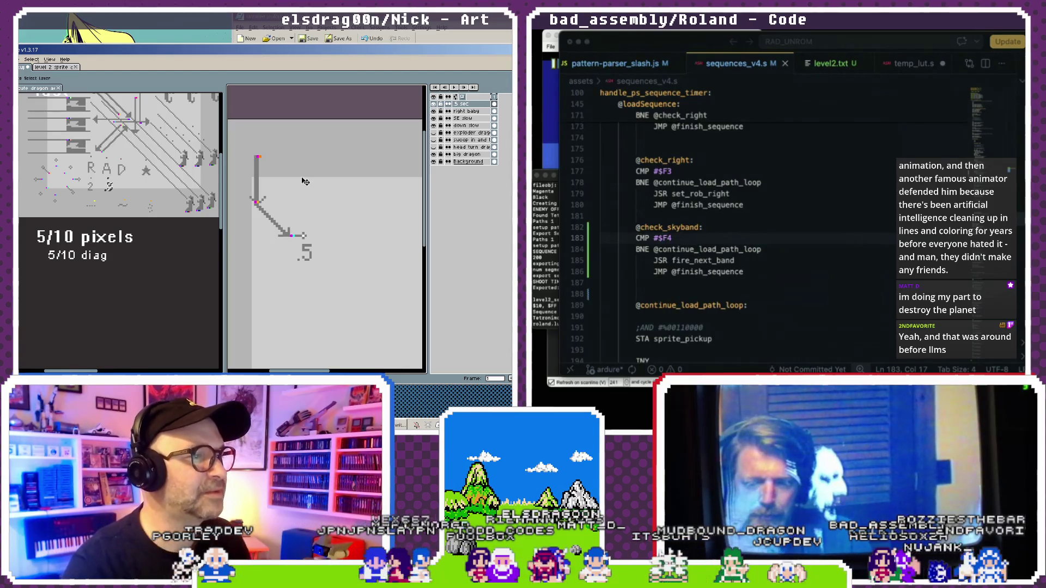
# Switch the right editor to the dragon sprite tab with Ctrl+Tab.
pyautogui.scroll(3, 143, 218)
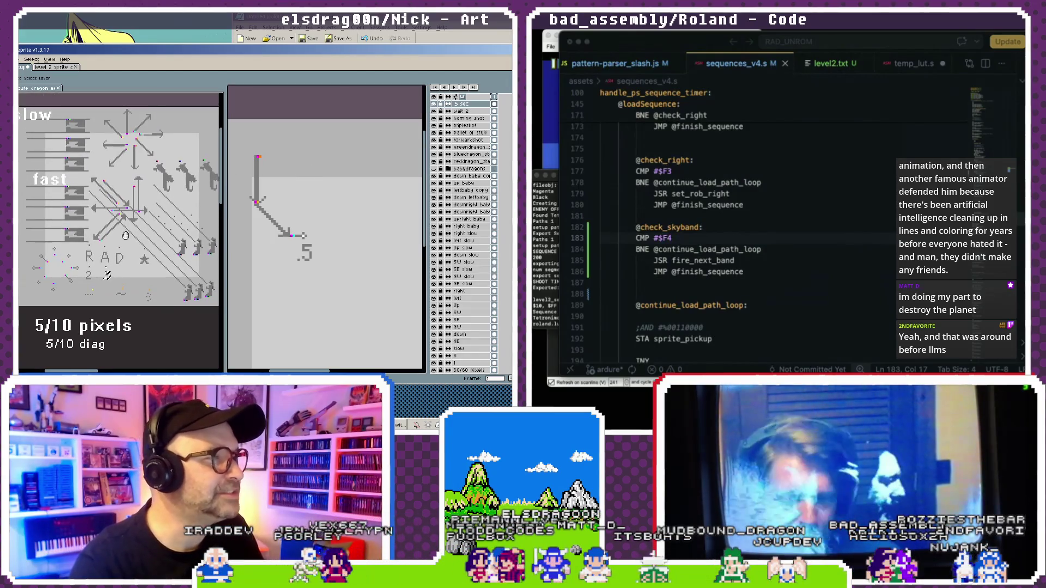
pyautogui.scroll(2, 130, 170)
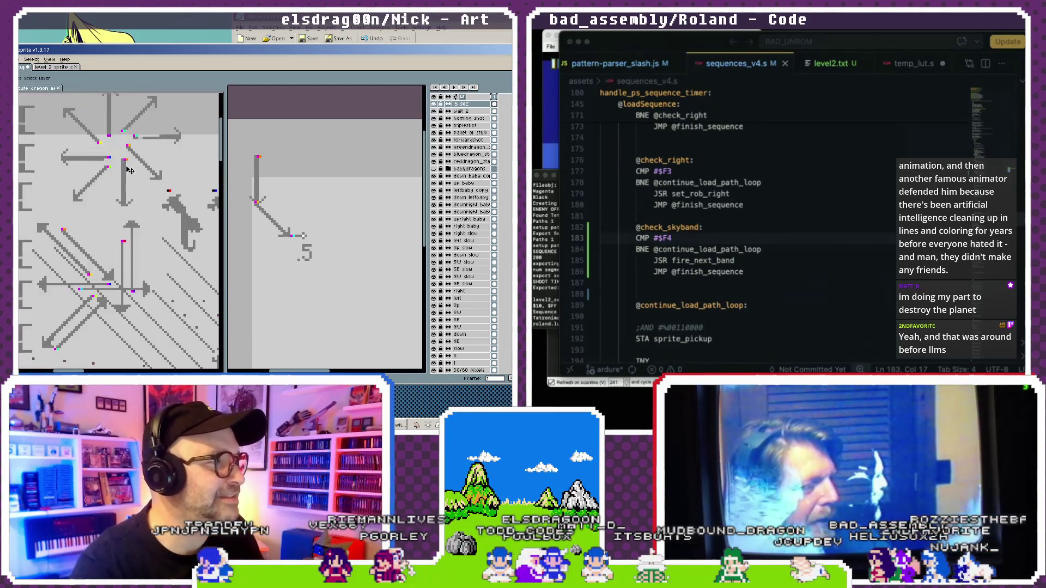
pyautogui.scroll(-2, 129, 170)
pyautogui.scroll(-1, 131, 169)
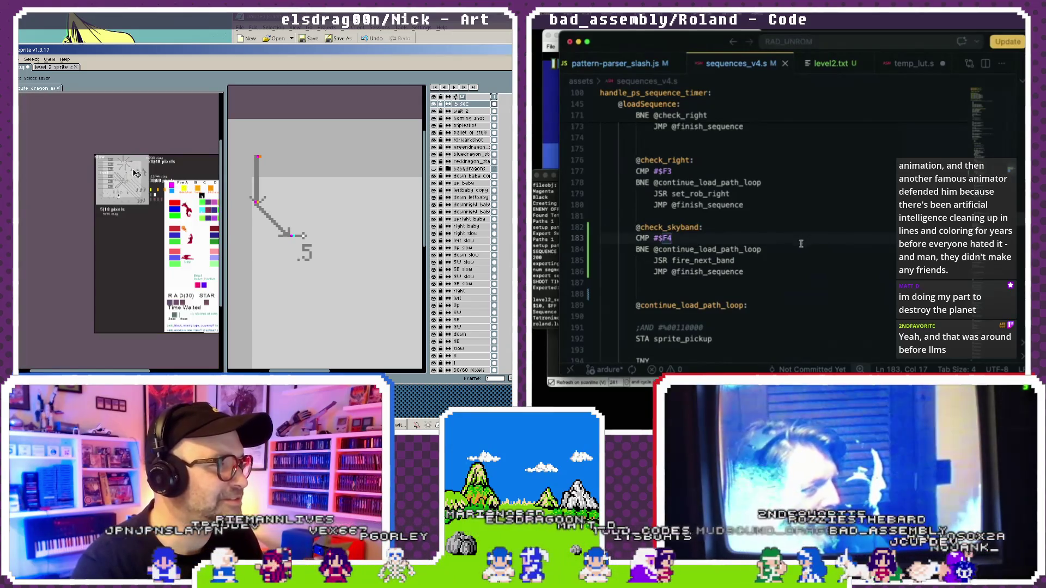
pyautogui.scroll(1, 131, 168)
pyautogui.scroll(1, 131, 167)
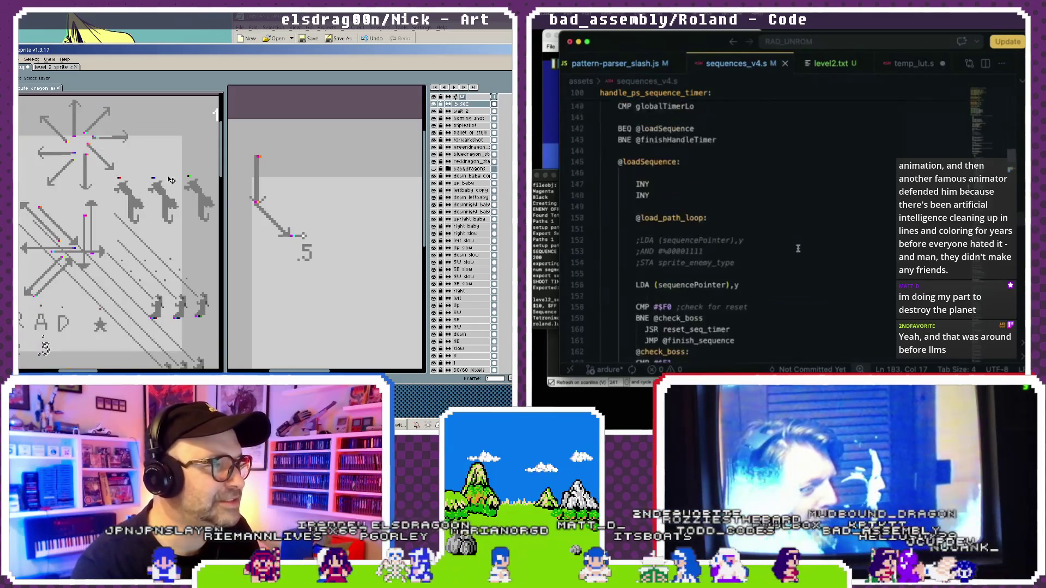
pyautogui.hotkey('ctrl', 'Tab')
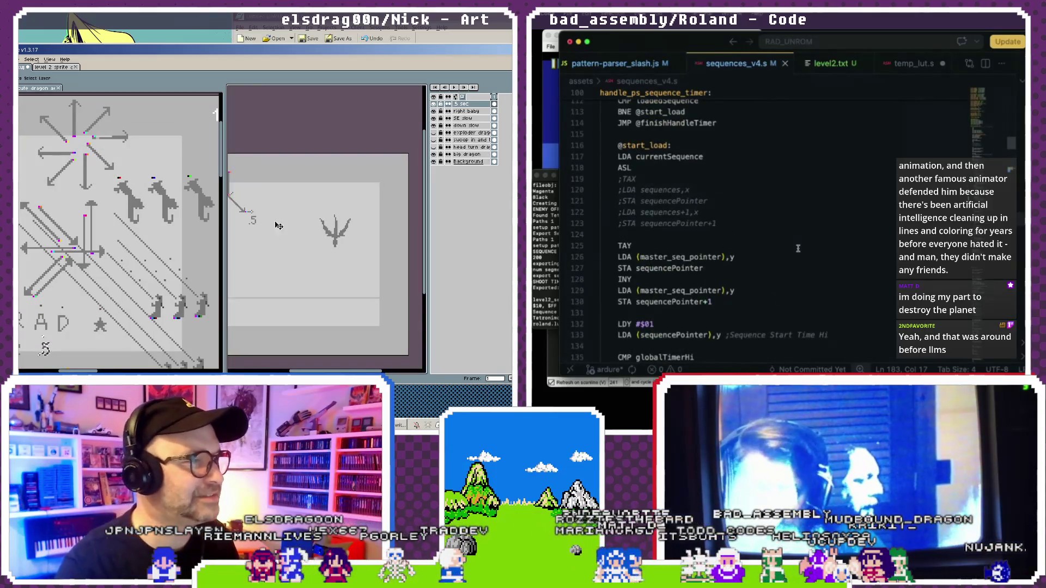
# Return to the sprite sheet and select the 'big dragon' layer.
pyautogui.click(336, 238)
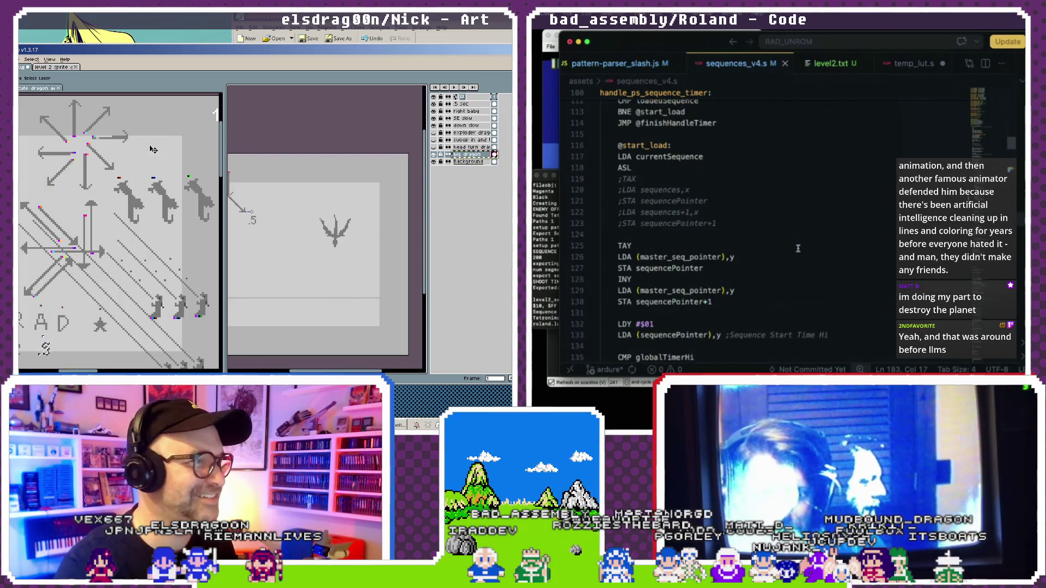
pyautogui.click(153, 150)
pyautogui.scroll(-3, 154, 164)
pyautogui.scroll(-2, 156, 229)
pyautogui.click(173, 168)
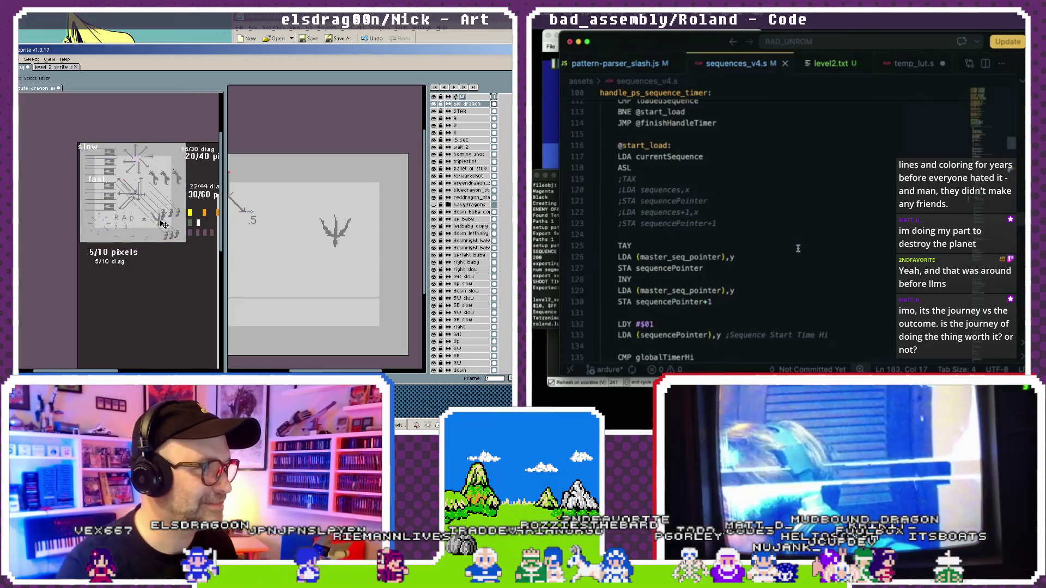
pyautogui.scroll(2, 154, 266)
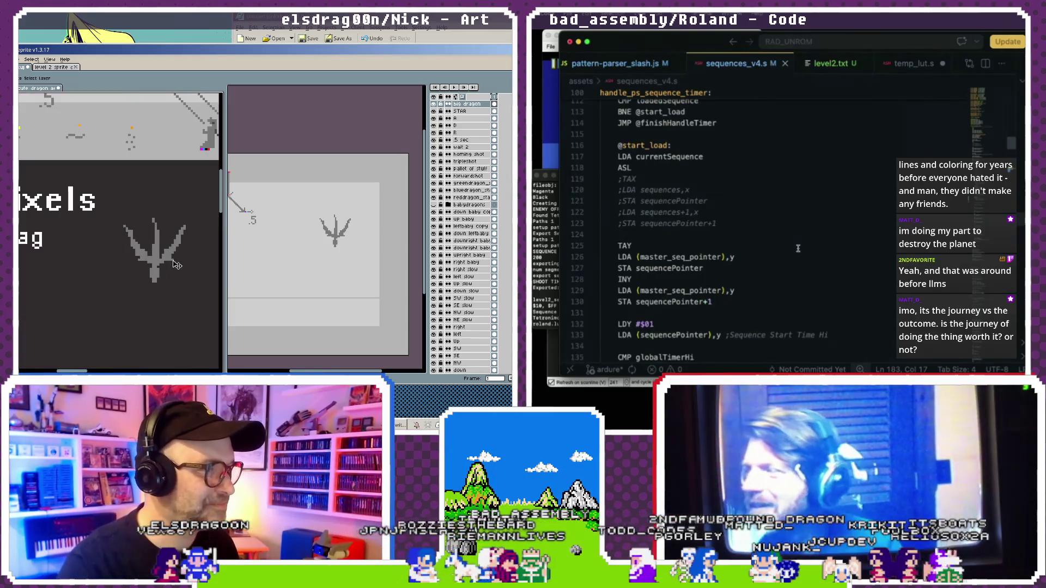
pyautogui.scroll(-1, 158, 240)
pyautogui.scroll(-1, 153, 262)
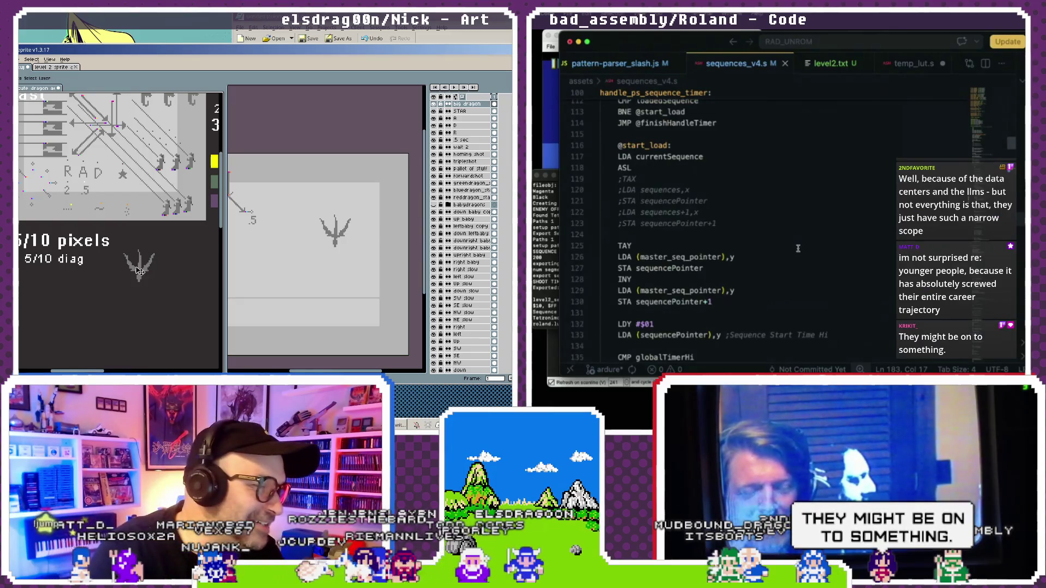
pyautogui.scroll(1, 141, 271)
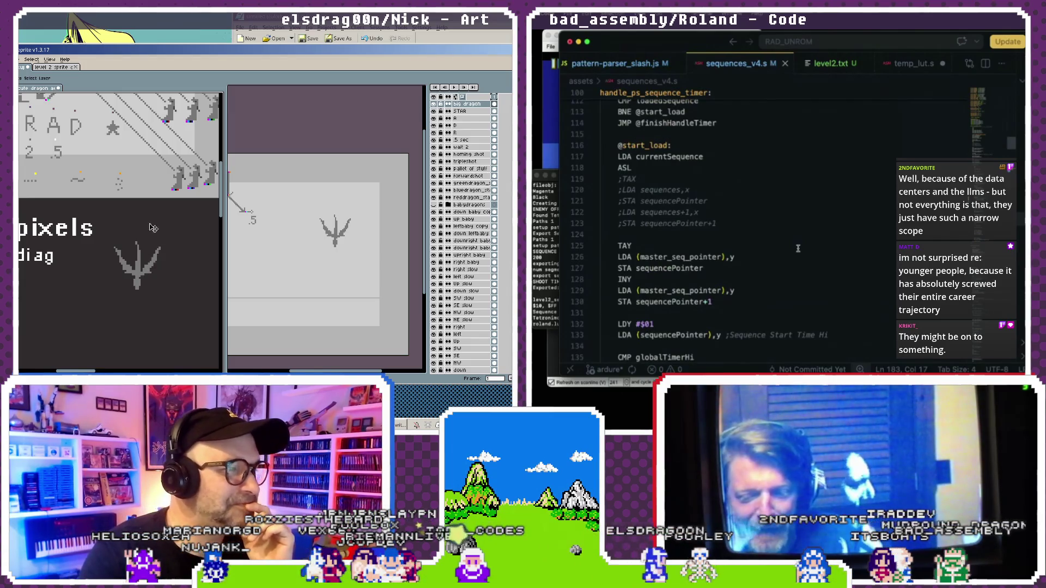
pyautogui.scroll(2, 152, 240)
pyautogui.scroll(2, 144, 261)
pyautogui.scroll(3, 136, 282)
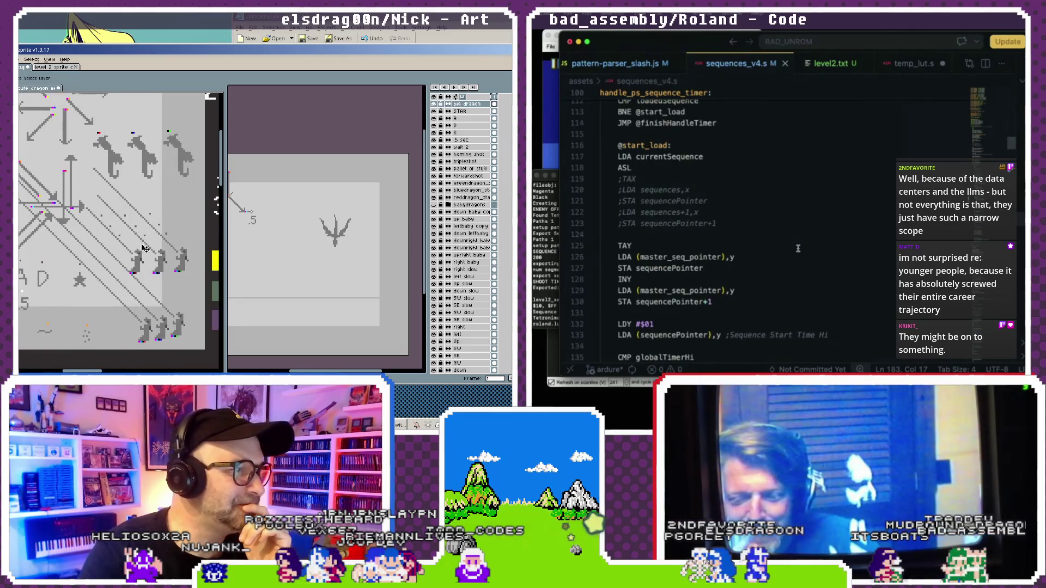
pyautogui.moveTo(142, 240); pyautogui.dragTo(69, 185)
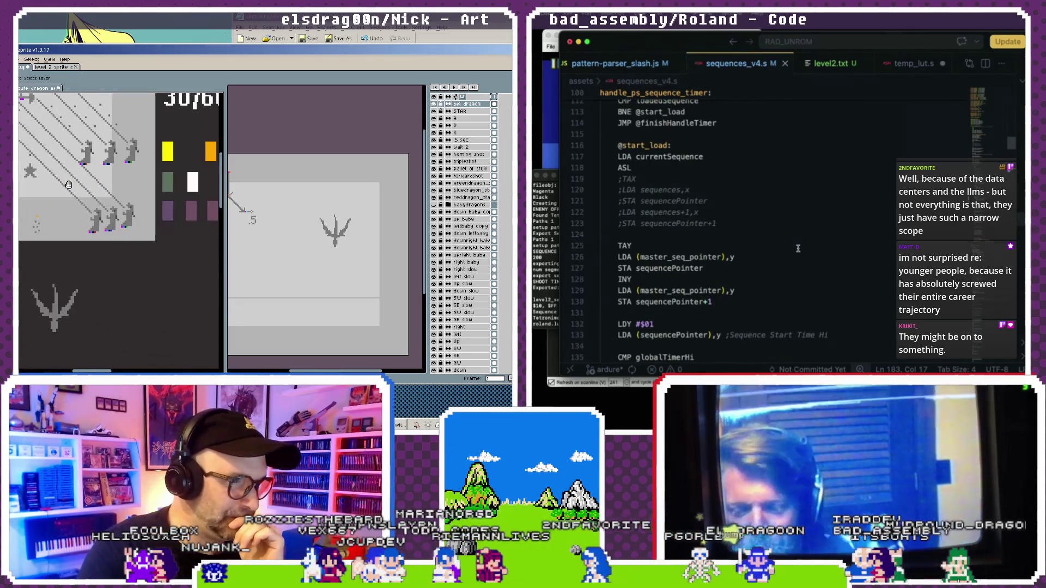
pyautogui.scroll(-1, 71, 196)
pyautogui.scroll(-1, 79, 218)
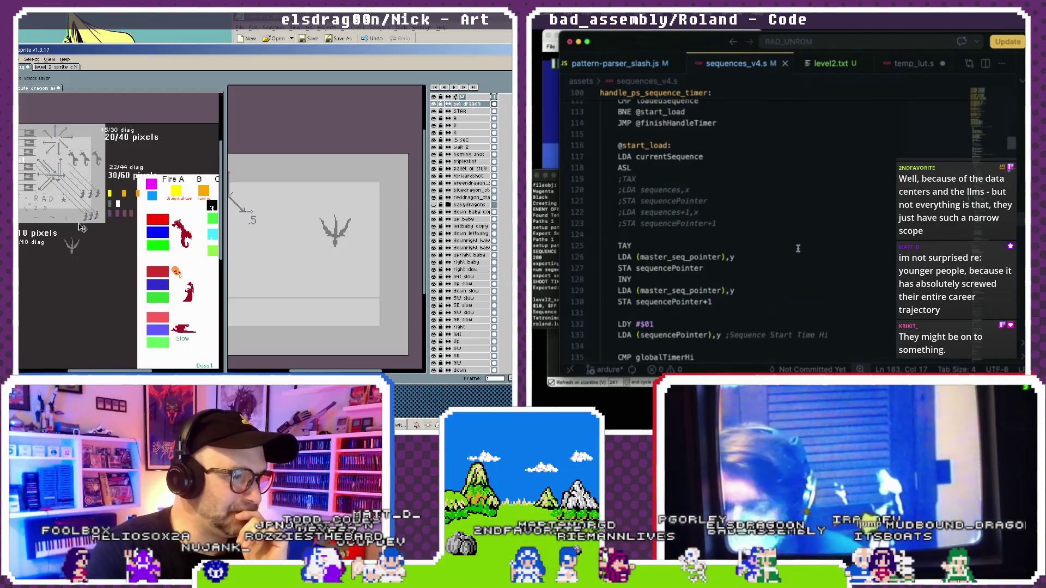
pyautogui.scroll(-1, 85, 229)
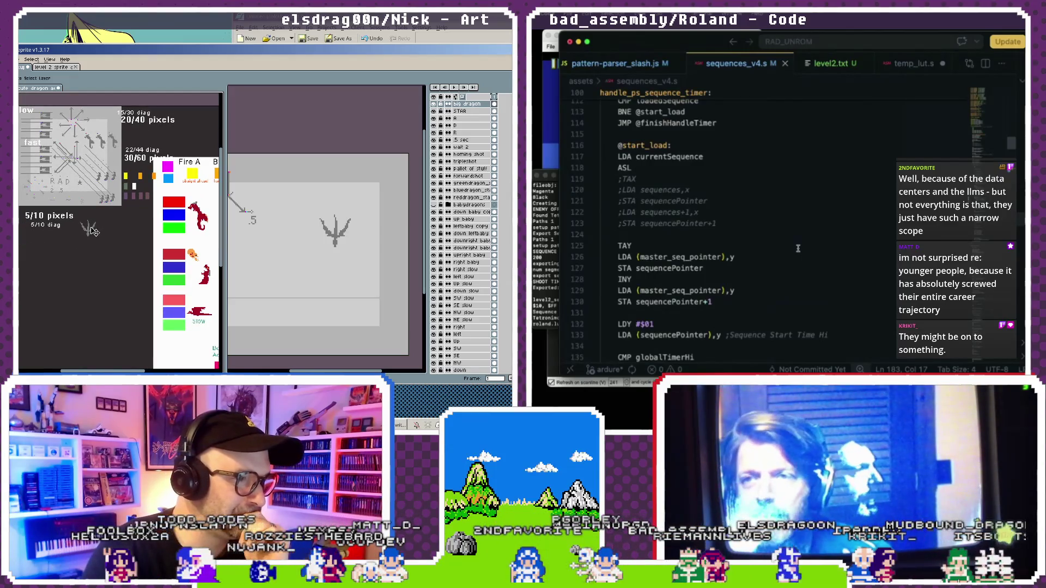
pyautogui.scroll(1, 92, 234)
pyautogui.scroll(-2, 33, 164)
pyautogui.scroll(1, 33, 164)
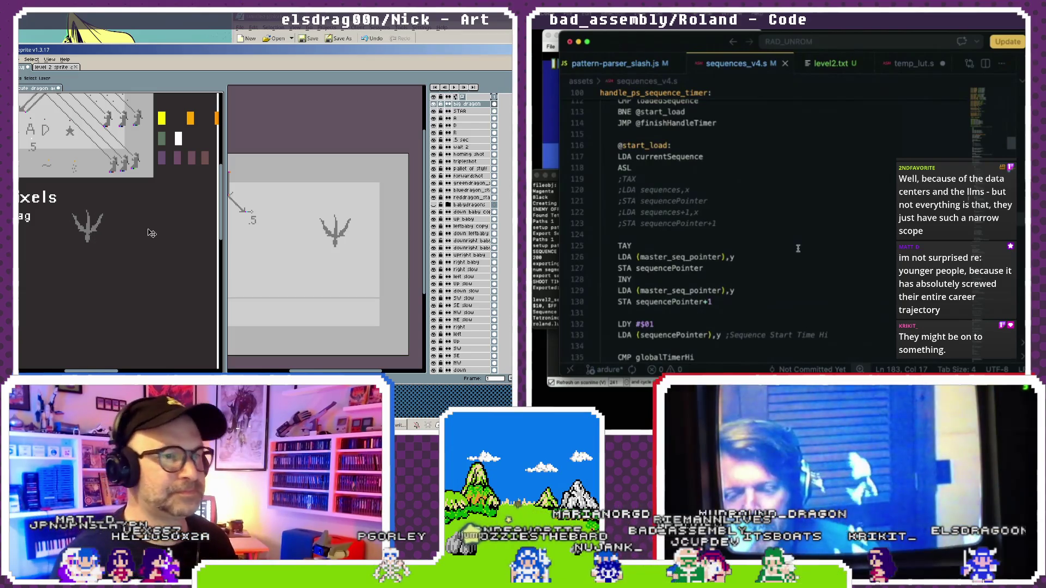
pyautogui.scroll(1, 126, 220)
pyautogui.scroll(1, 98, 206)
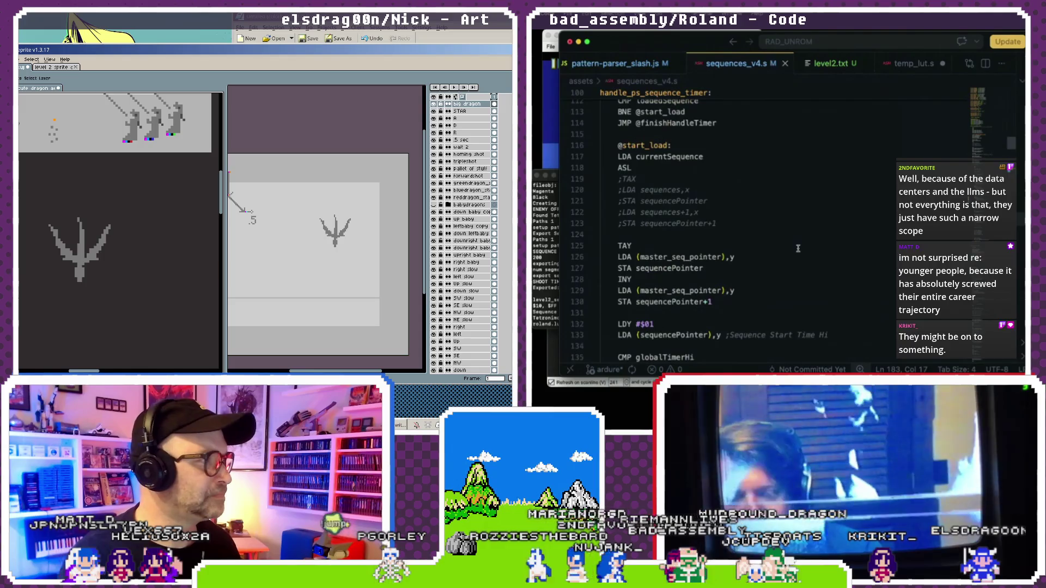
# Toggle between Pencil (B) and Eyedropper (I) while panning to the large dragon sprite.
pyautogui.press('b')
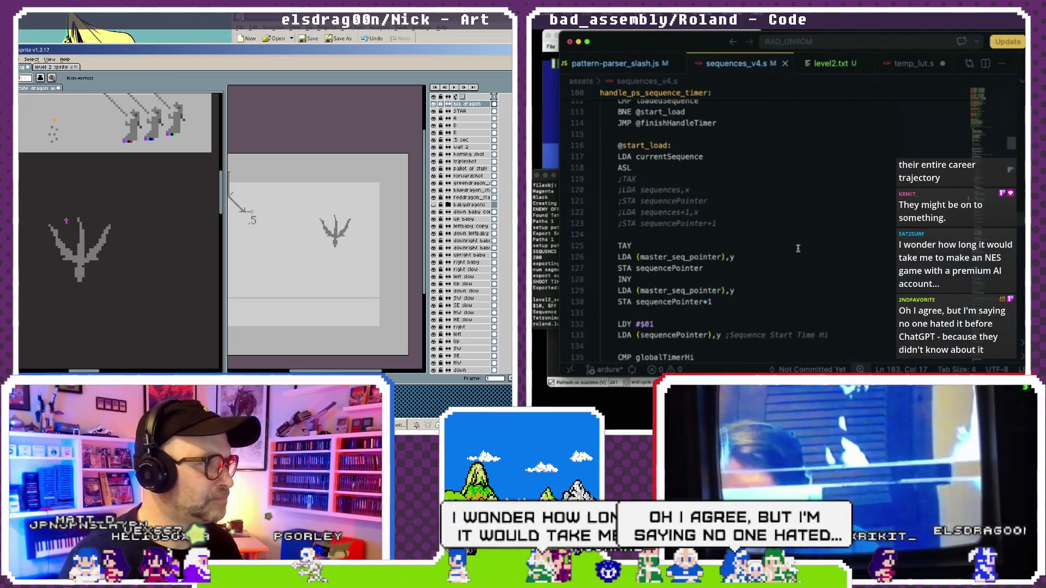
pyautogui.press('i')
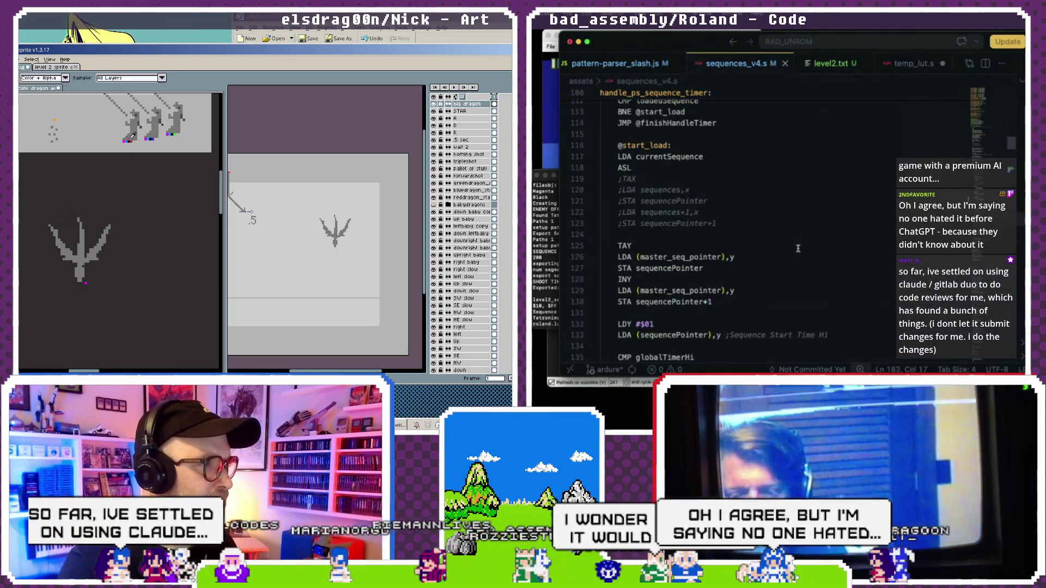
pyautogui.press('b')
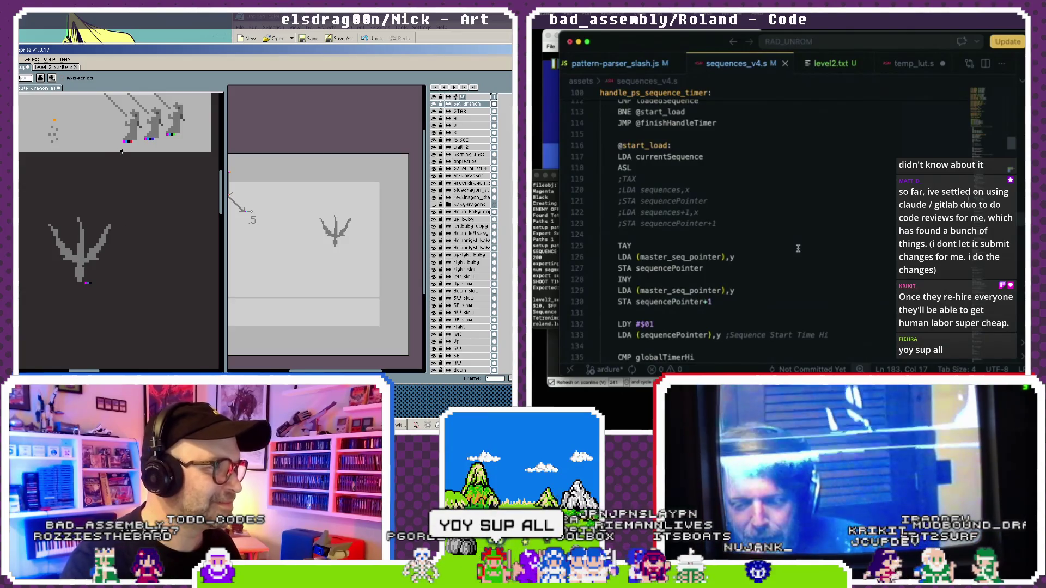
pyautogui.scroll(3, 145, 268)
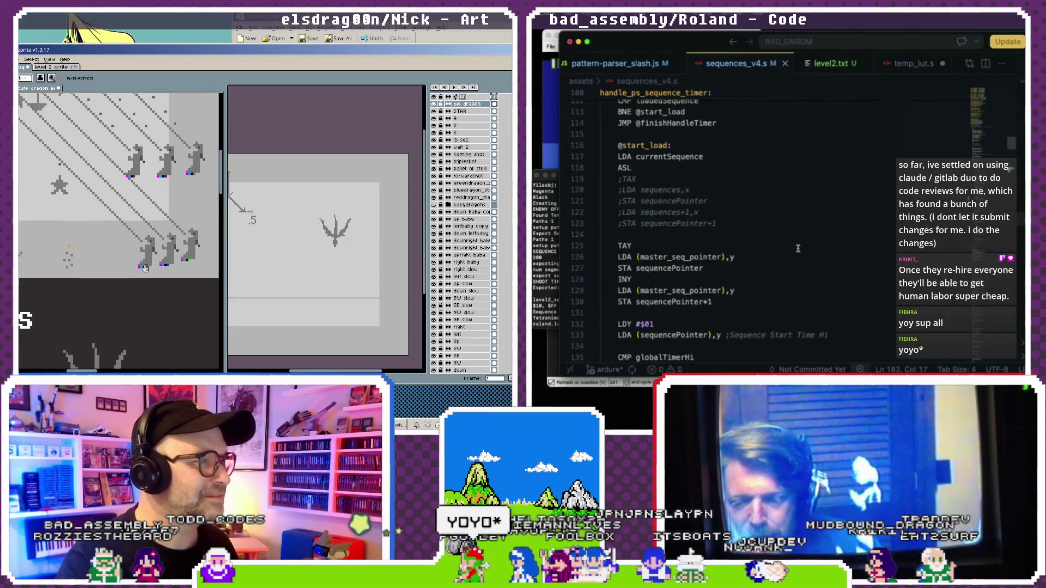
pyautogui.moveTo(146, 268); pyautogui.dragTo(152, 195)
pyautogui.press('i')
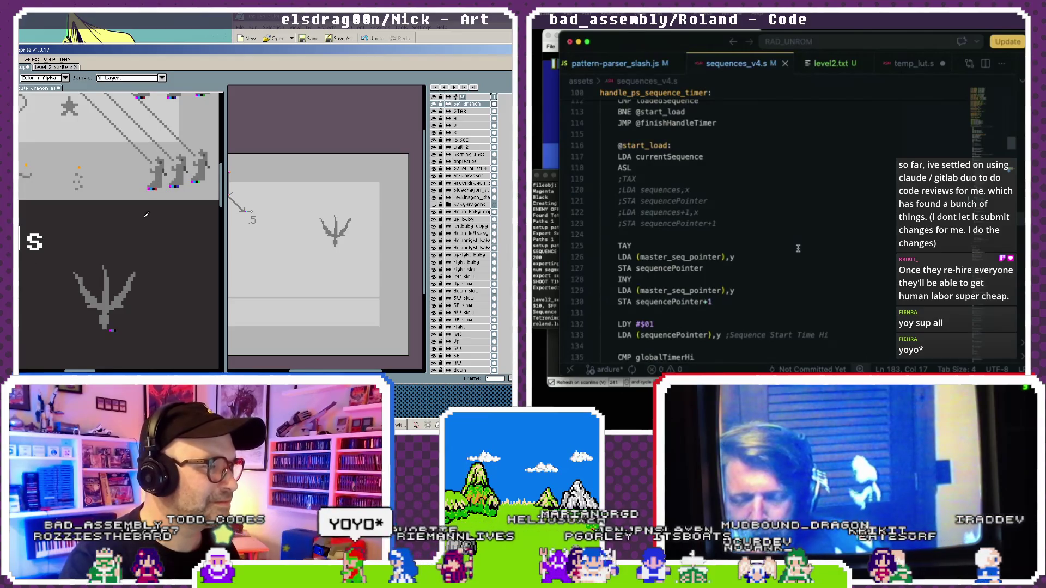
pyautogui.press('b')
pyautogui.moveTo(138, 240)
pyautogui.mouseDown()
pyautogui.moveTo(124, 273)
pyautogui.moveTo(161, 226)
pyautogui.mouseUp()
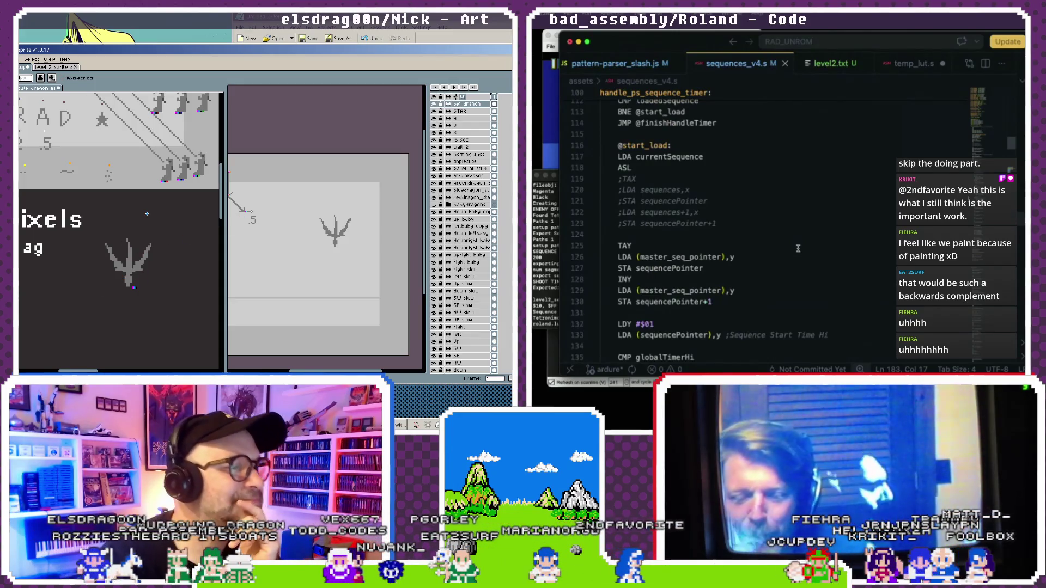
# Open Layer Properties for the 'big dragon' layer.
pyautogui.scroll(3, 143, 204)
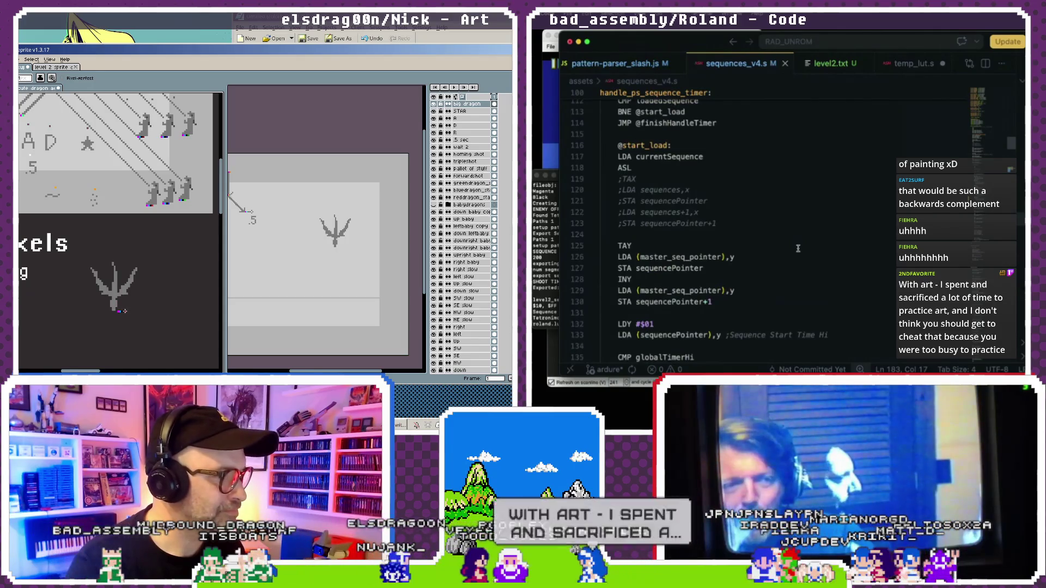
pyautogui.scroll(1, 117, 309)
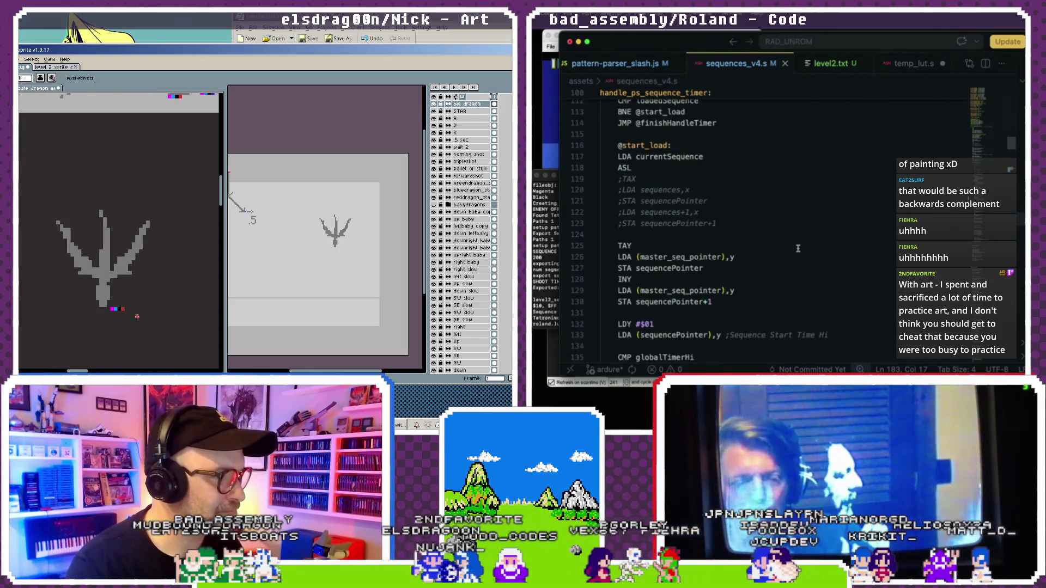
pyautogui.scroll(-1, 112, 306)
pyautogui.scroll(-1, 104, 305)
pyautogui.scroll(1, 103, 305)
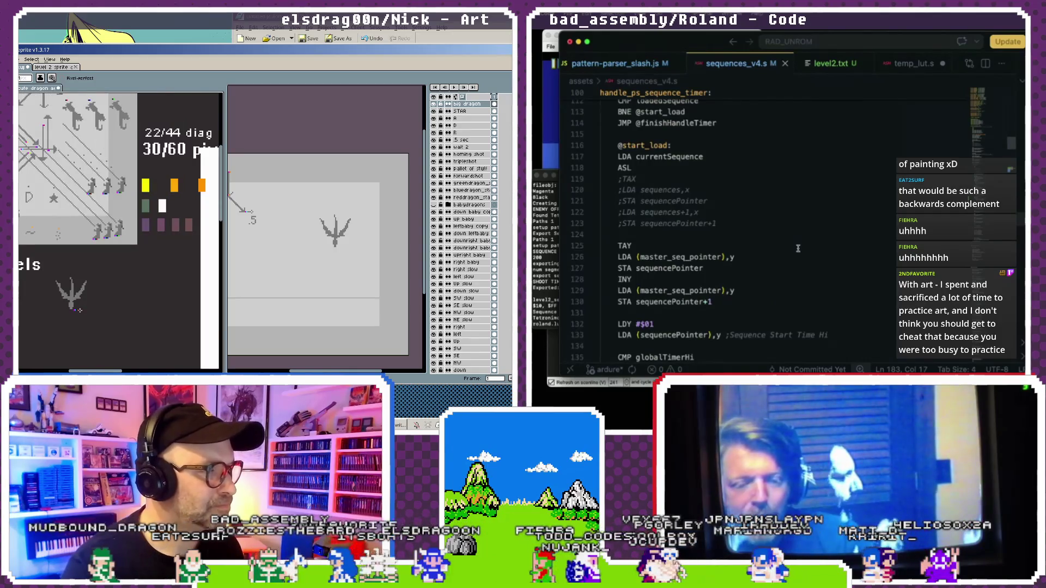
pyautogui.scroll(-1, 71, 297)
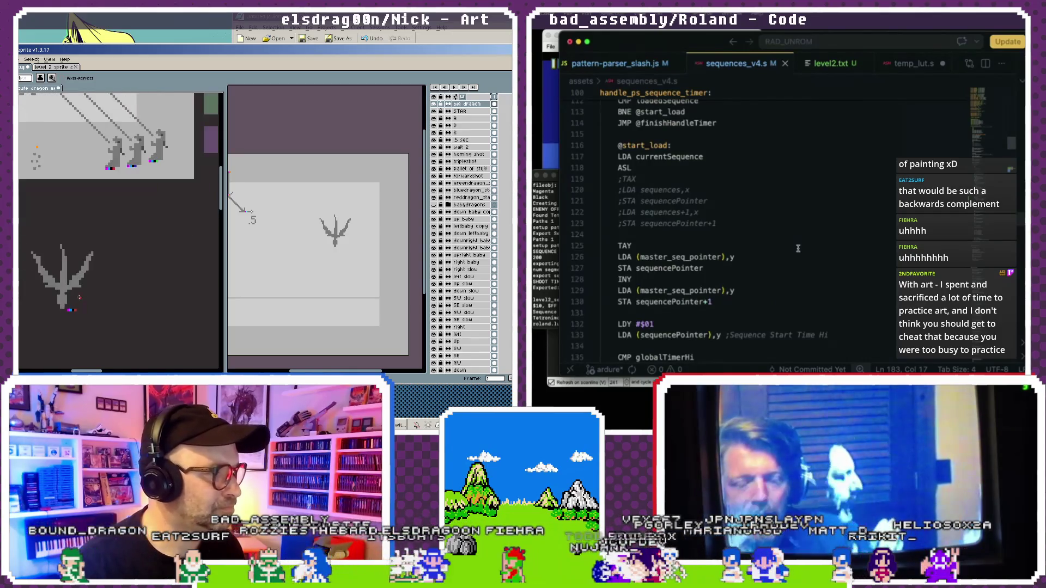
pyautogui.doubleClick(467, 104)
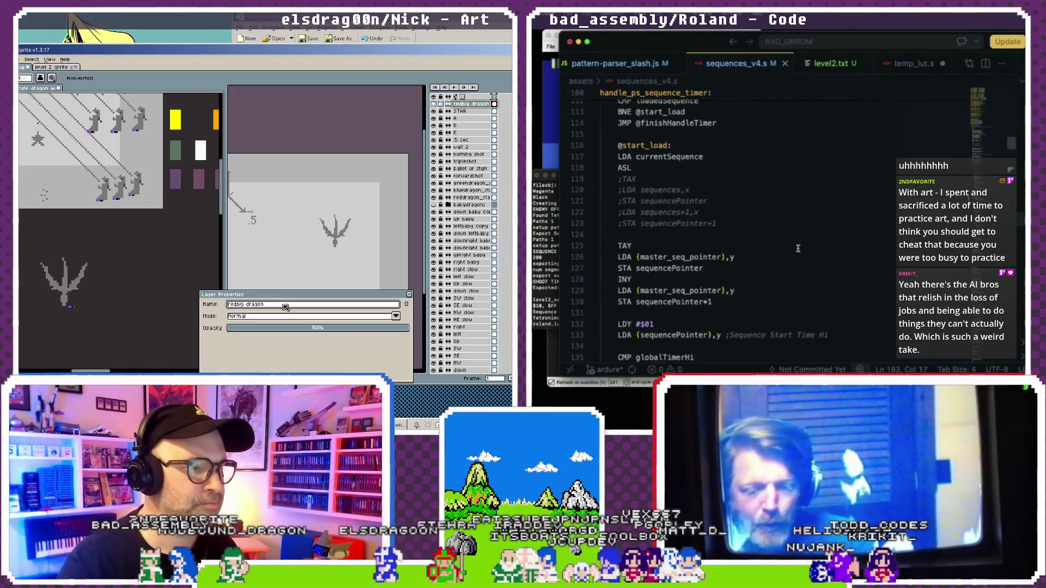
# Rename the layer 'redkite dragon', duplicate it, and place the copy to its right.
pyautogui.press('Delete')
pyautogui.press('Delete')
pyautogui.press('Delete')
pyautogui.write('kite')
pyautogui.press('Return')
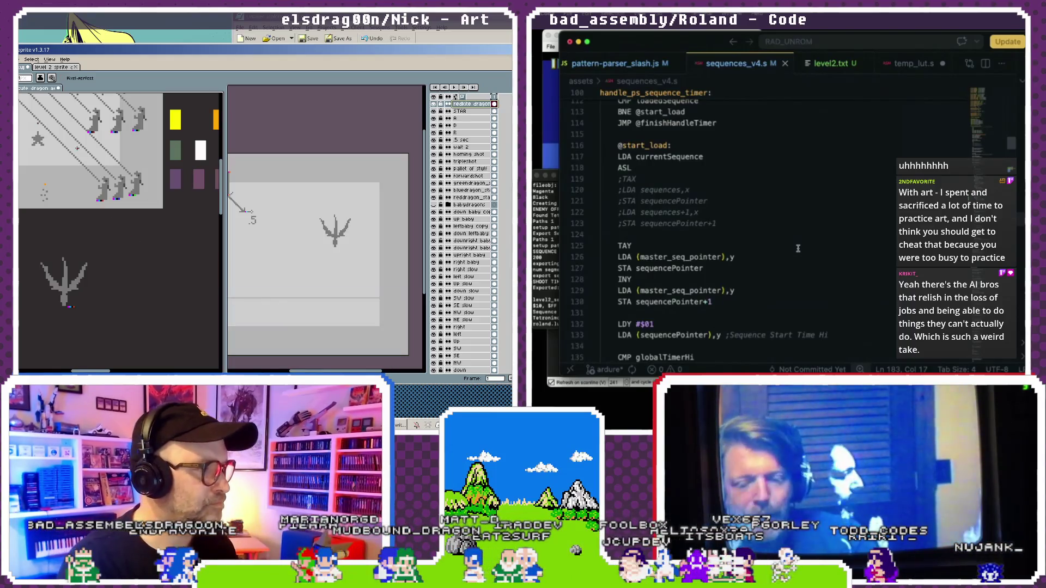
pyautogui.rightClick(477, 104)
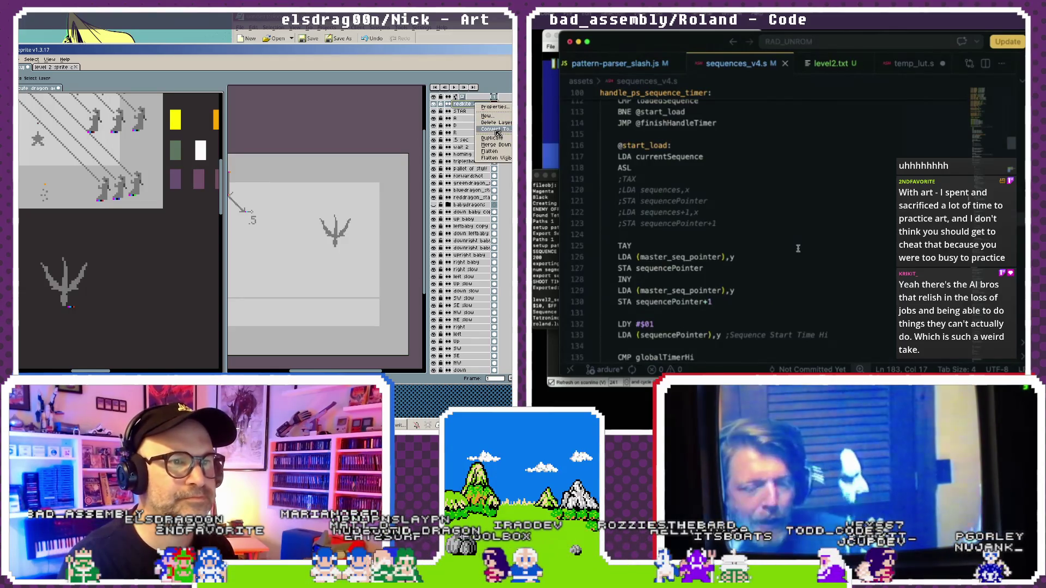
pyautogui.click(492, 137)
pyautogui.moveTo(90, 278); pyautogui.dragTo(136, 282)
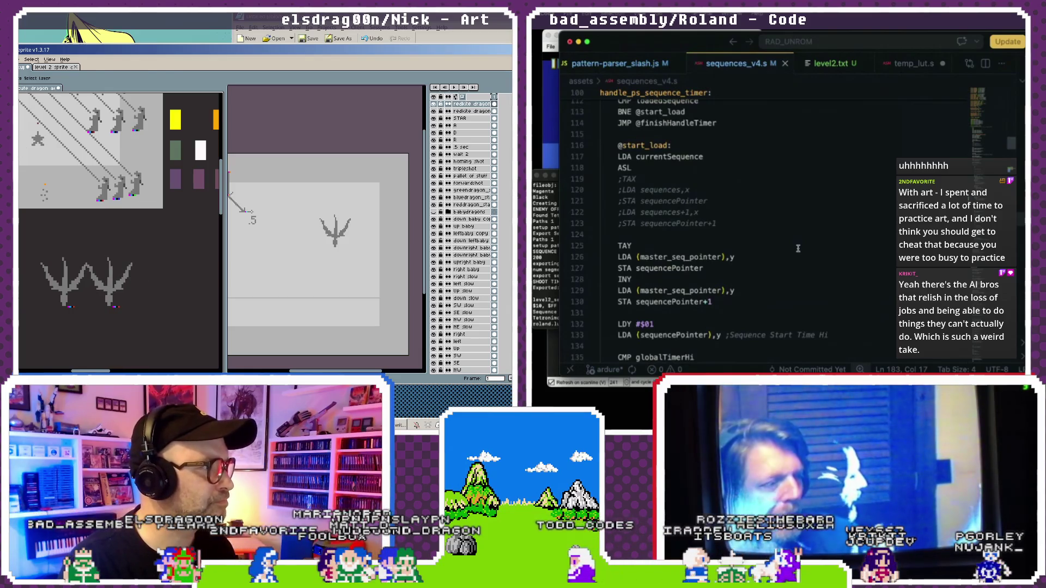
# Rename the copied layer to 'greenkite dragon'.
pyautogui.press('b')
pyautogui.scroll(4, 119, 308)
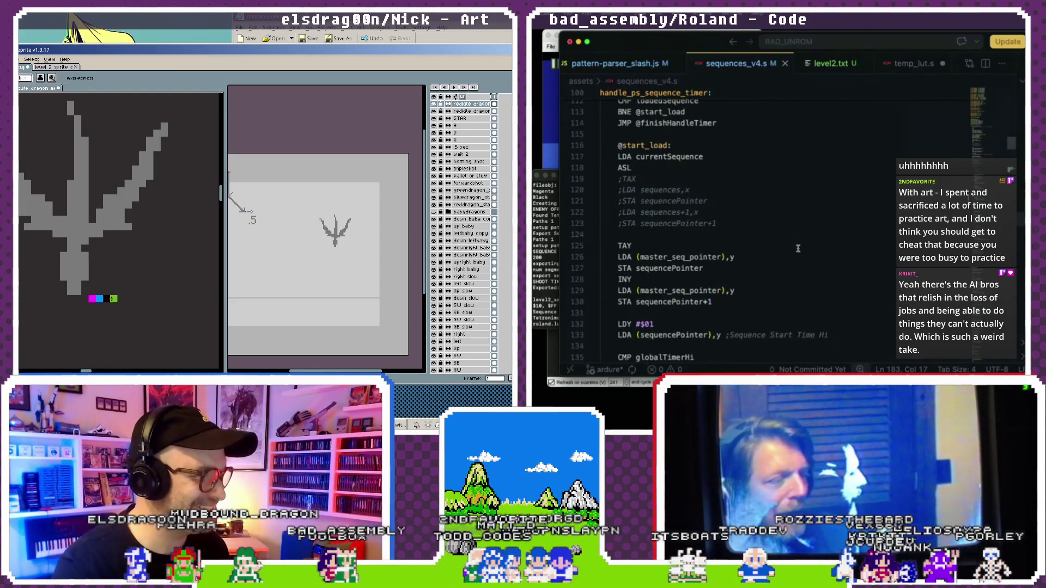
pyautogui.scroll(-2, 119, 234)
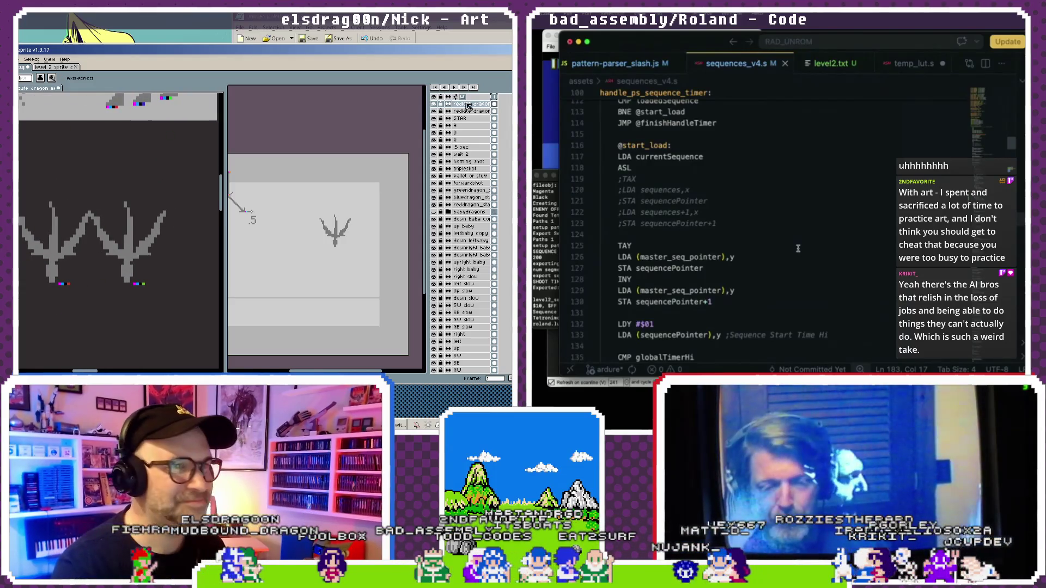
pyautogui.doubleClick(468, 105)
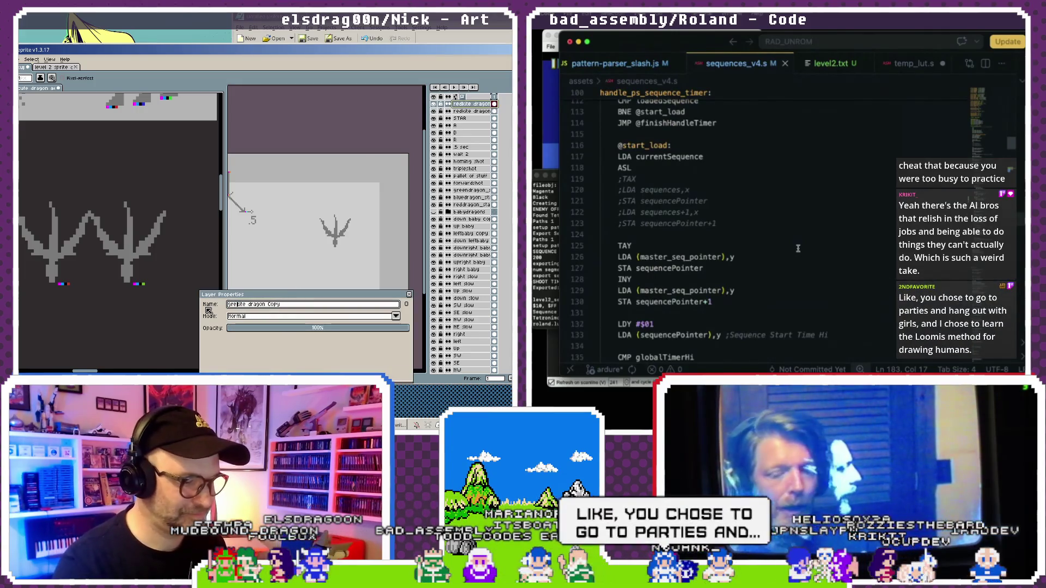
pyautogui.write('en')
pyautogui.press('Return')
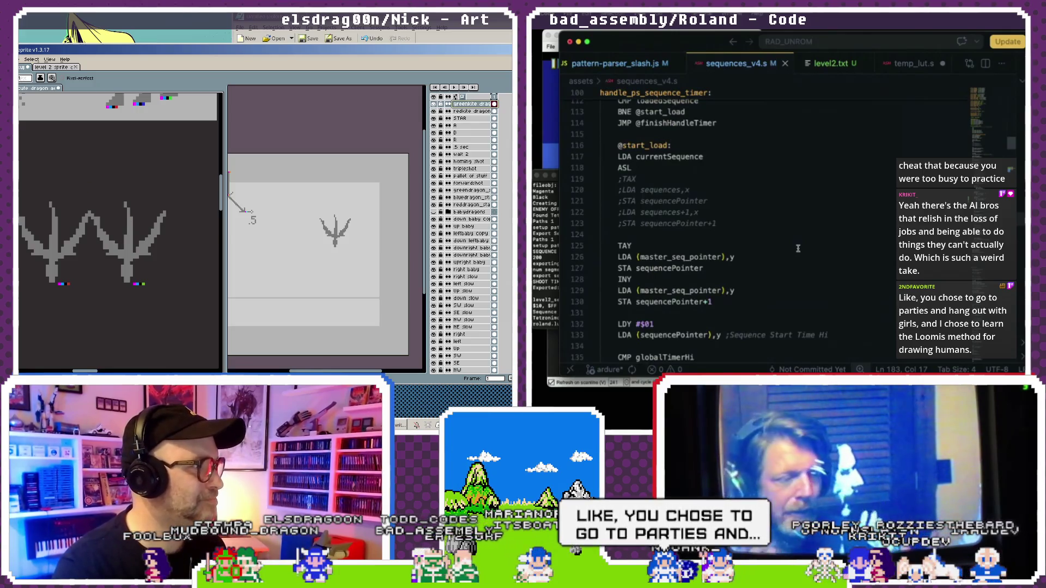
# Duplicate the greenkite dragon layer.
pyautogui.press('v')
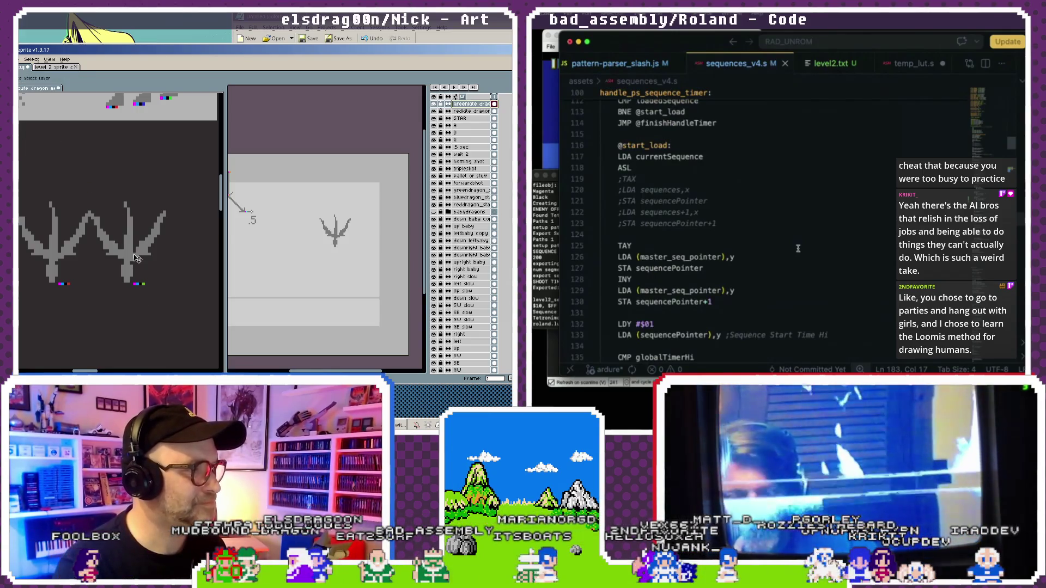
pyautogui.hscroll(2, 136, 259)
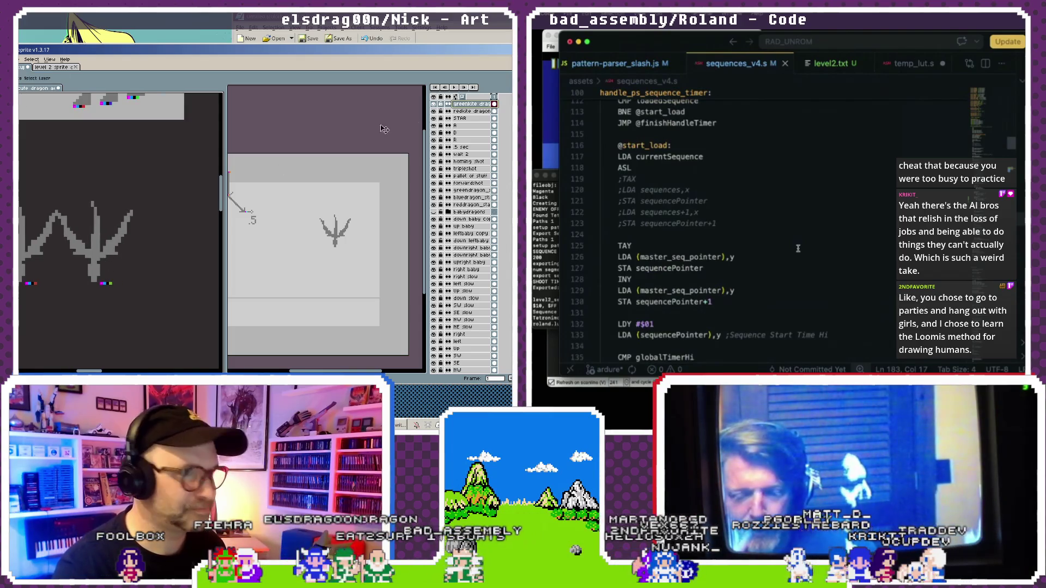
pyautogui.rightClick(472, 104)
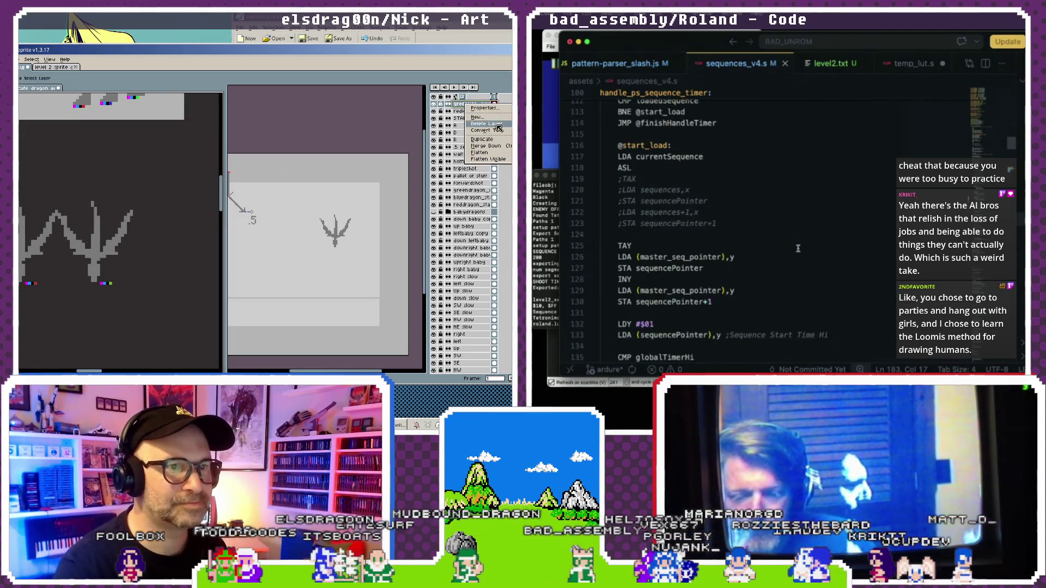
pyautogui.moveTo(478, 117)
pyautogui.click(482, 139)
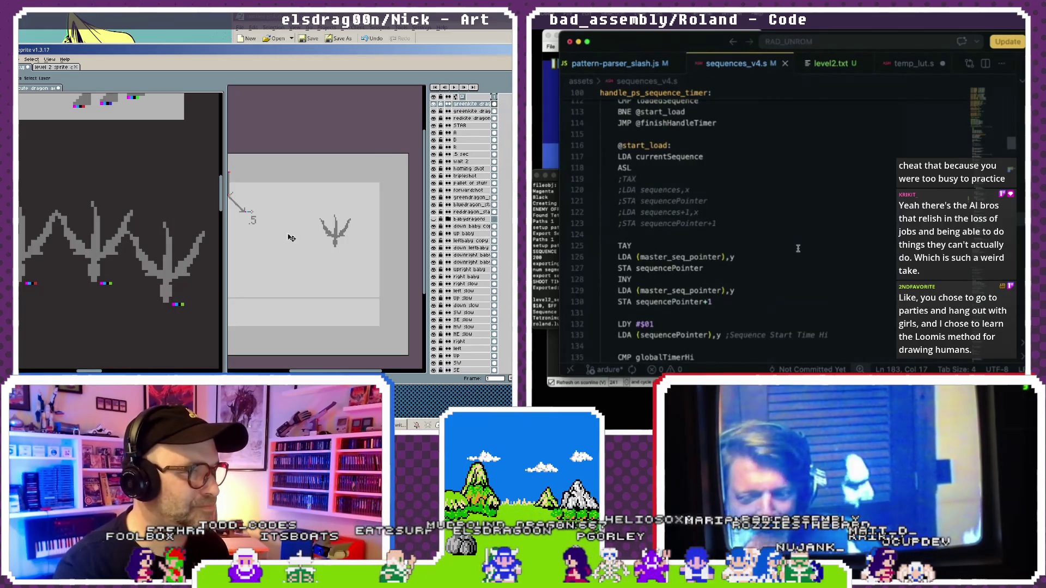
# Rename the new copy 'bluekite dragon', deleting the ' Copy Copy' suffix.
pyautogui.doubleClick(462, 107)
pyautogui.press('BackSpace')
pyautogui.press('BackSpace')
pyautogui.press('BackSpace')
pyautogui.write('bluekite dragon Copy Copy')
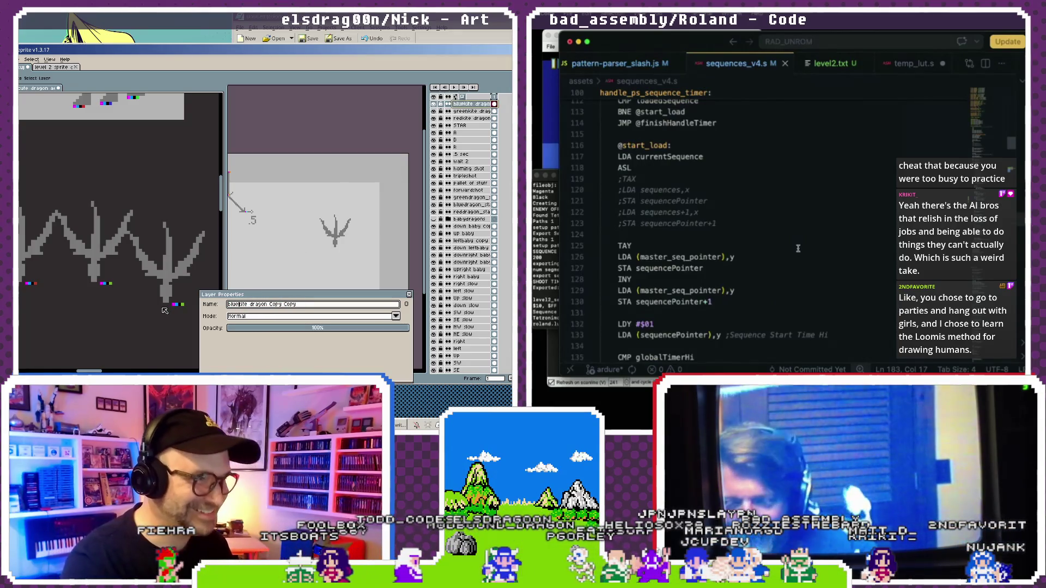
pyautogui.moveTo(264, 304); pyautogui.dragTo(370, 301)
pyautogui.press('BackSpace')
pyautogui.press('Return')
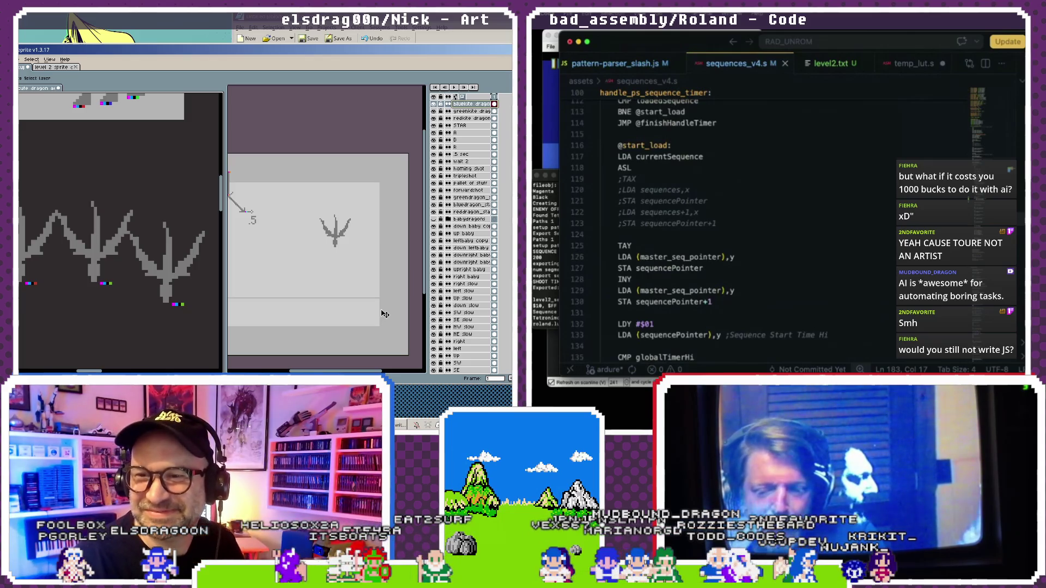
# With the Move tool, nudge the right dragon up-right and lower the middle dragon.
pyautogui.press('b')
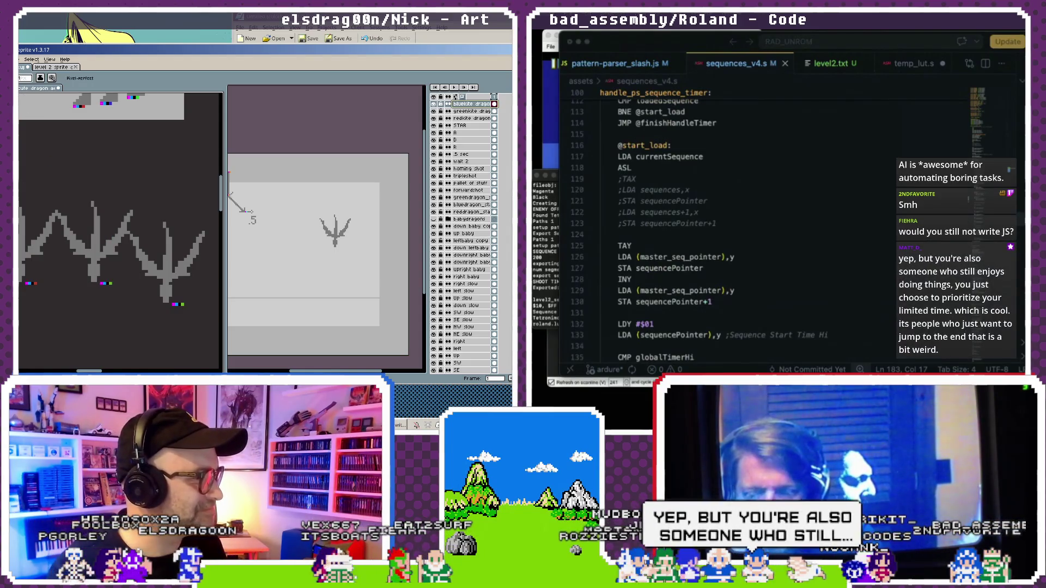
pyautogui.scroll(-1, 90, 311)
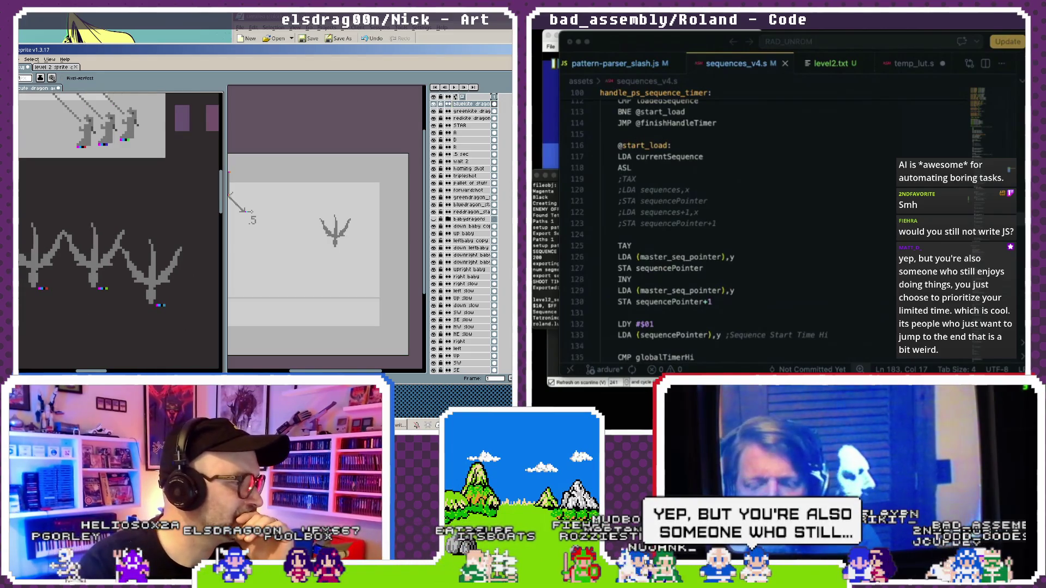
pyautogui.moveTo(90, 245); pyautogui.dragTo(106, 261)
pyautogui.press('v')
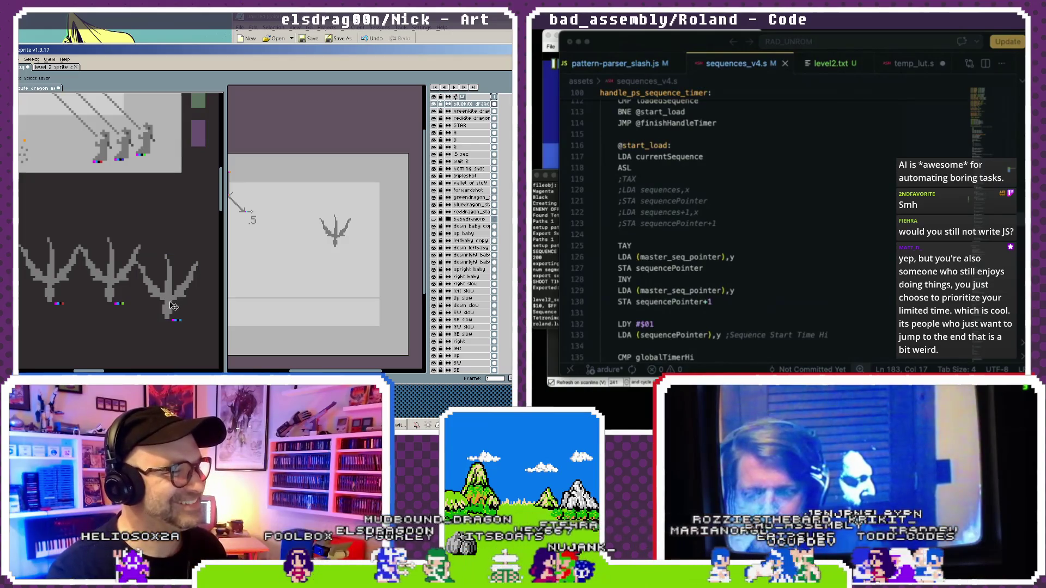
pyautogui.moveTo(171, 300); pyautogui.dragTo(183, 287)
pyautogui.moveTo(110, 274)
pyautogui.mouseDown()
pyautogui.moveTo(112, 296)
pyautogui.moveTo(127, 297)
pyautogui.mouseUp()
pyautogui.scroll(-2, 127, 254)
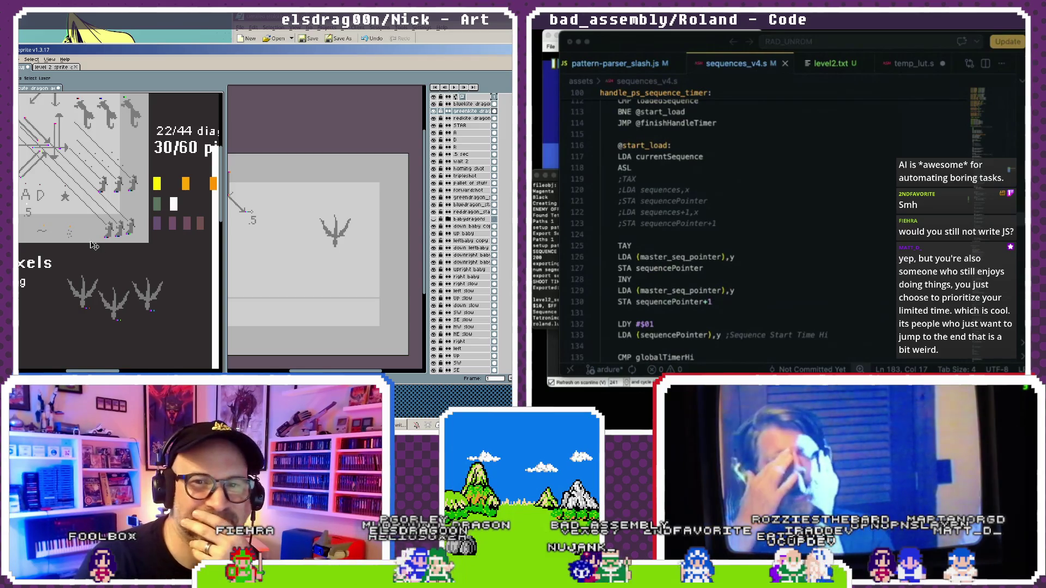
pyautogui.moveTo(81, 190)
pyautogui.mouseDown()
pyautogui.moveTo(130, 245)
pyautogui.moveTo(94, 187)
pyautogui.mouseUp()
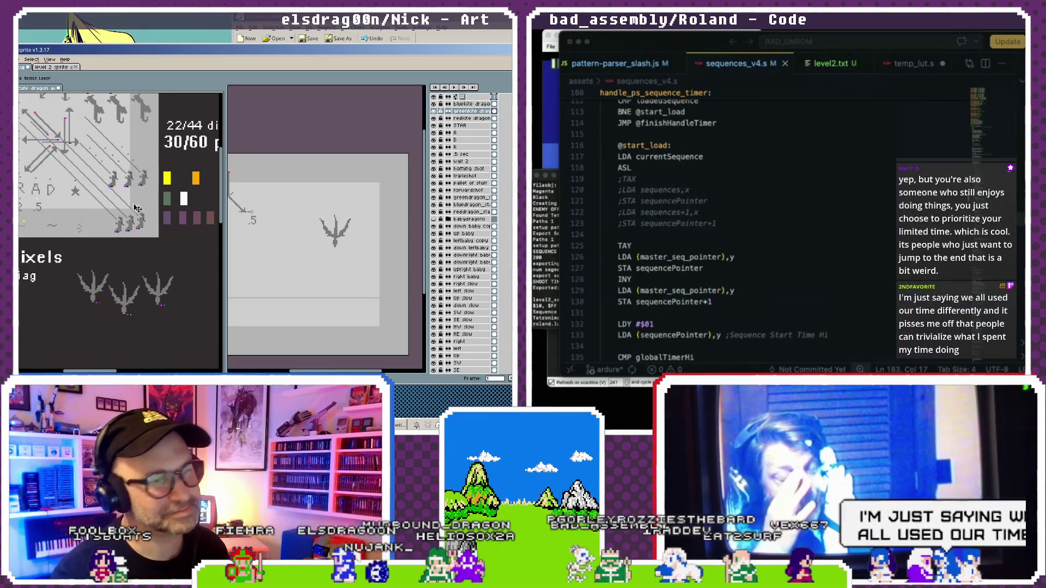
pyautogui.moveTo(107, 248); pyautogui.dragTo(141, 240)
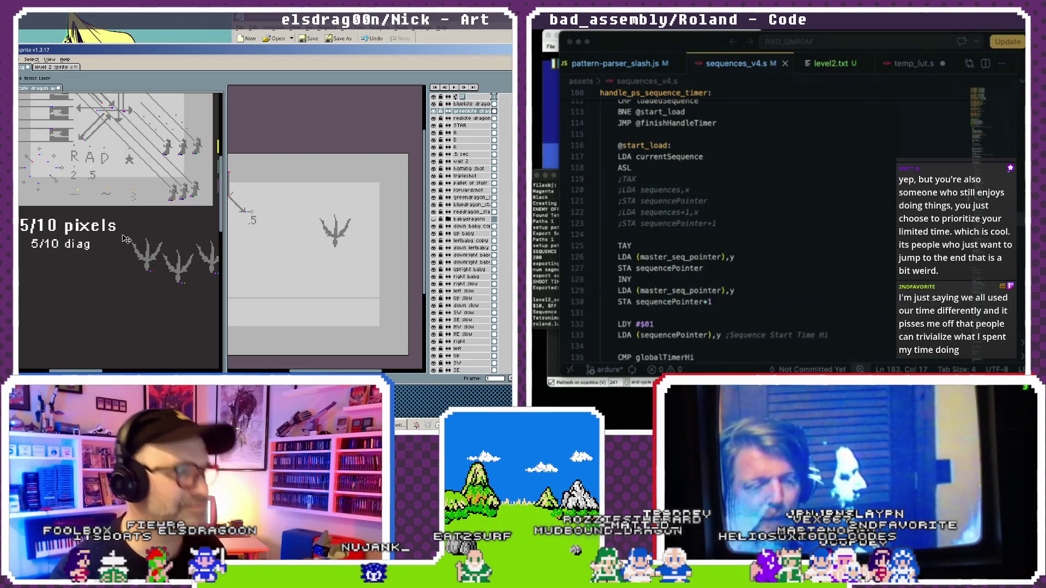
pyautogui.moveTo(151, 235)
pyautogui.mouseDown()
pyautogui.moveTo(97, 210)
pyautogui.moveTo(88, 189)
pyautogui.mouseUp()
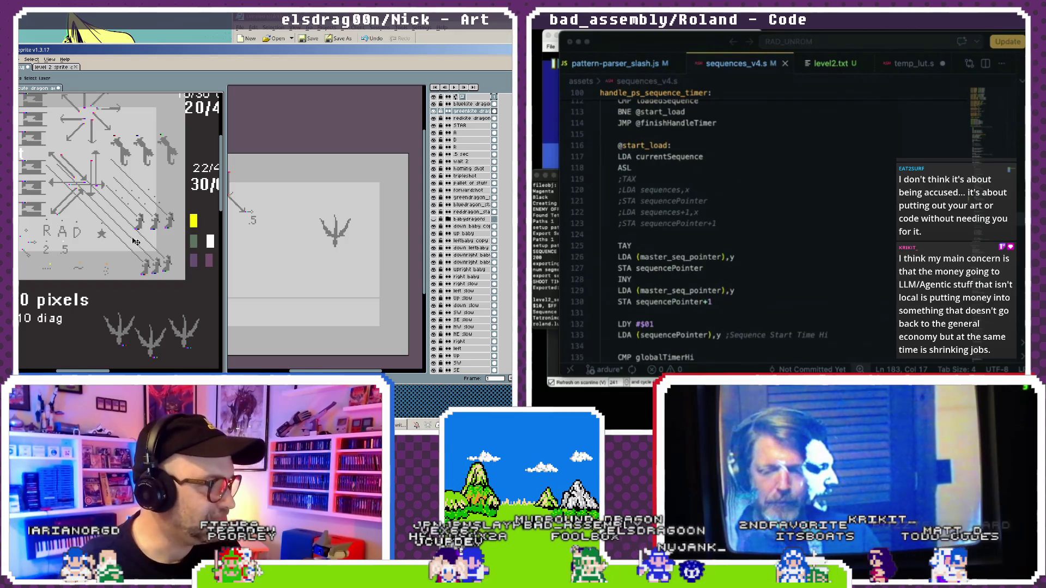
# Select the redkite dragon layer and drag its dragon to the top of the second sprite.
pyautogui.scroll(-3, 142, 218)
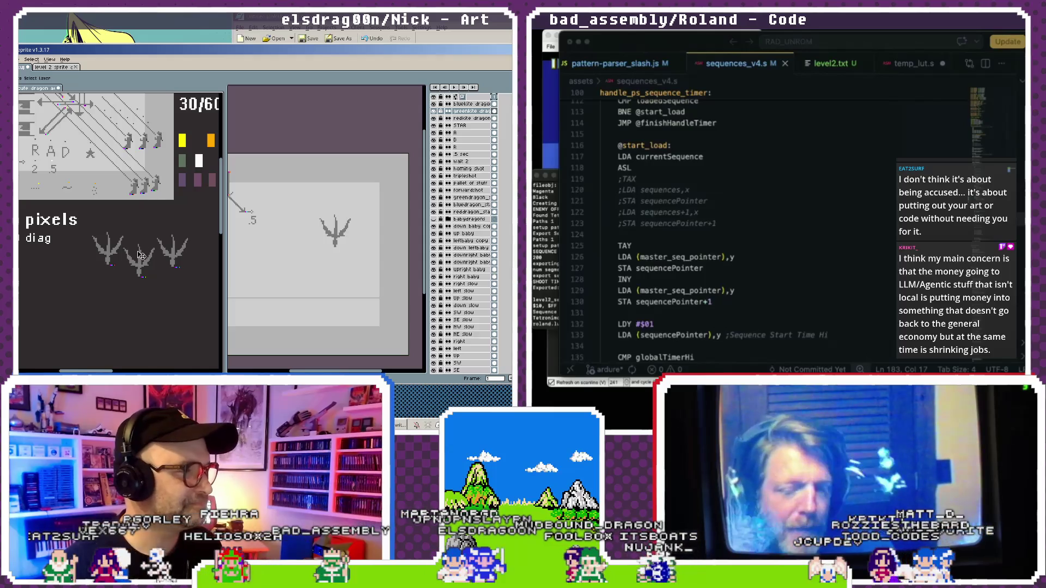
pyautogui.hotkey('ctrl', 'Tab')
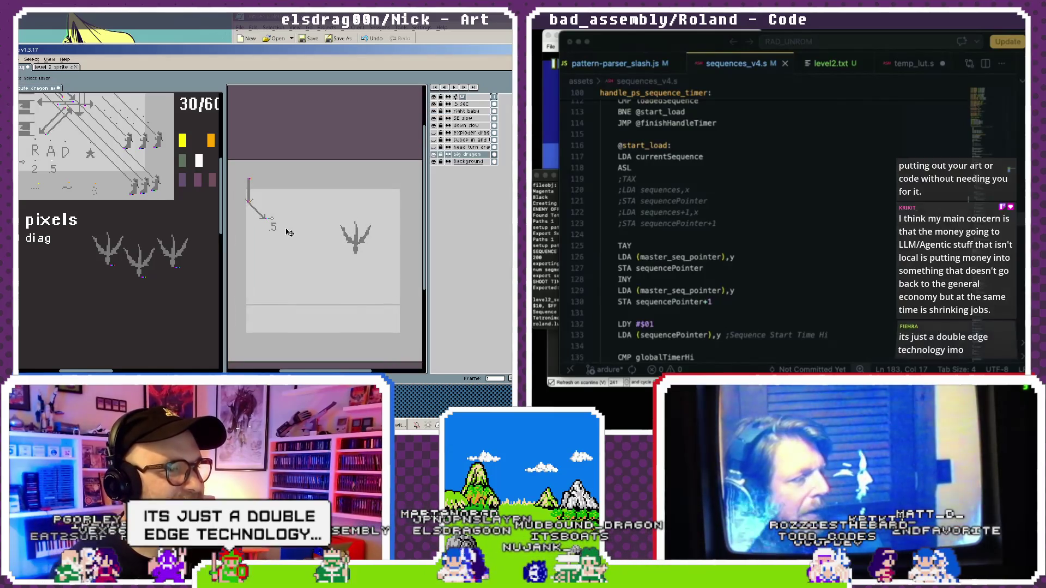
pyautogui.click(797, 212)
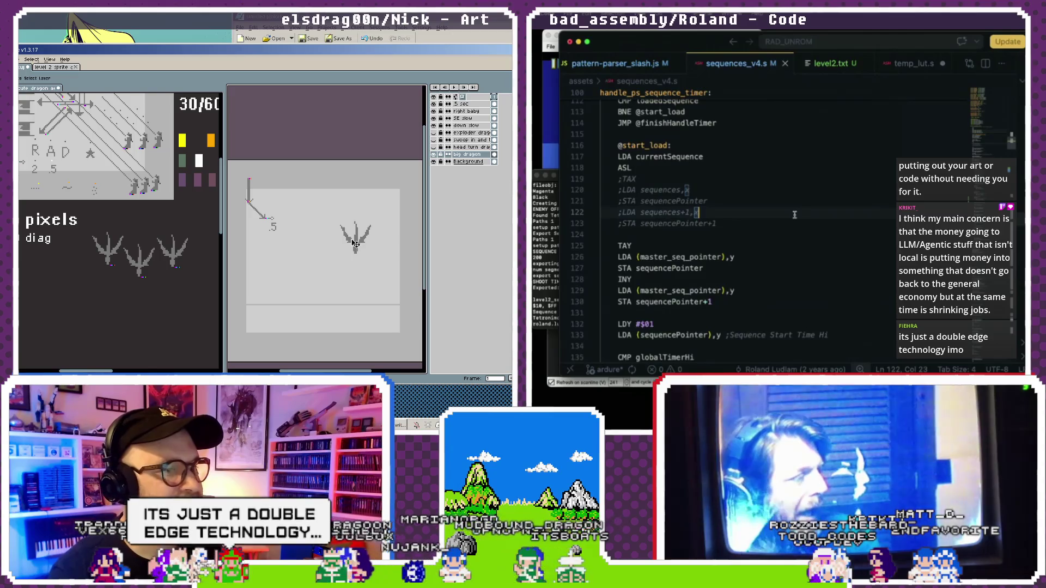
pyautogui.click(110, 255)
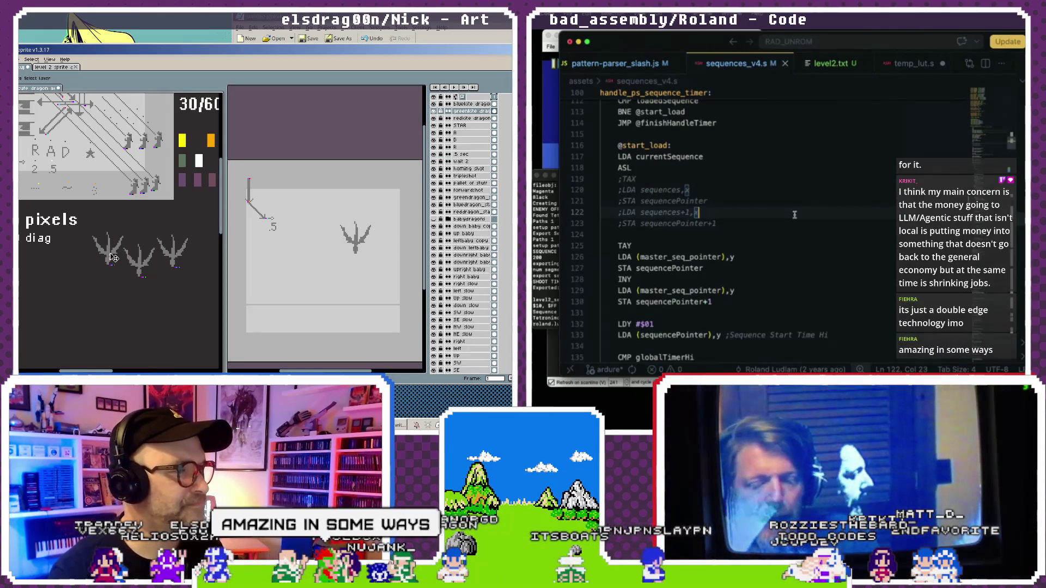
pyautogui.click(112, 256)
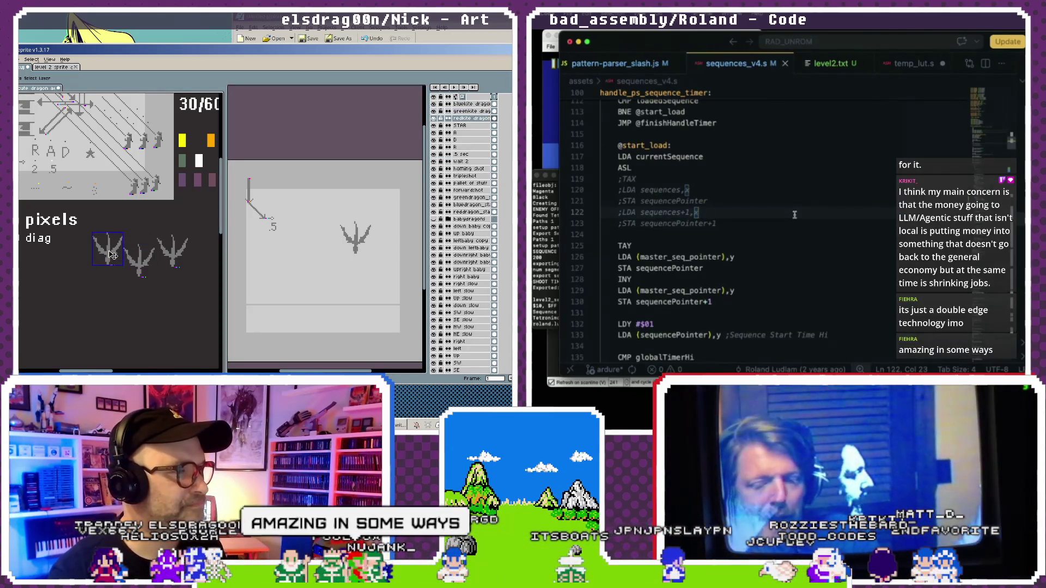
pyautogui.click(474, 119)
pyautogui.click(307, 198)
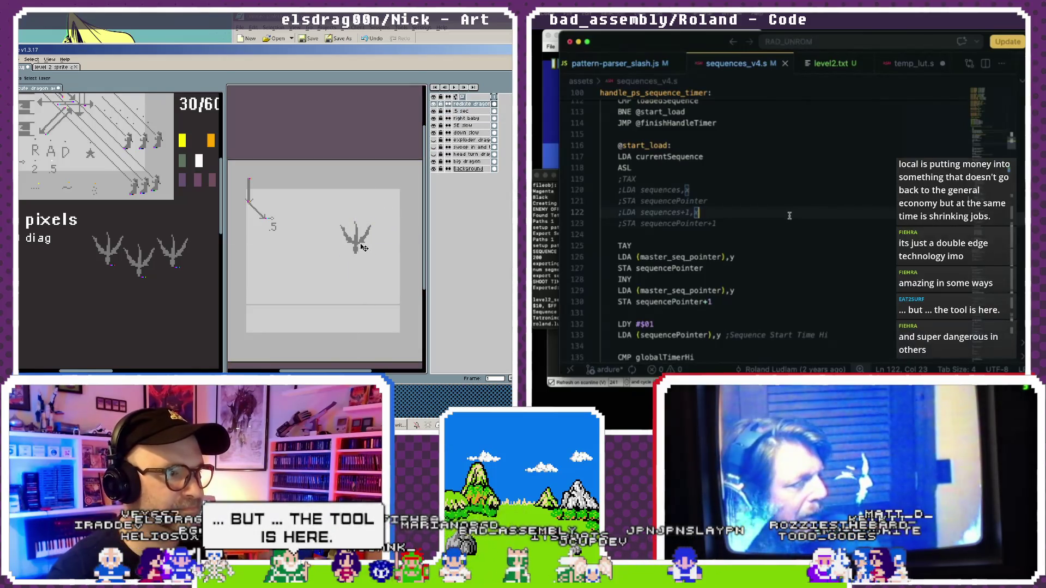
pyautogui.moveTo(303, 267); pyautogui.dragTo(260, 167)
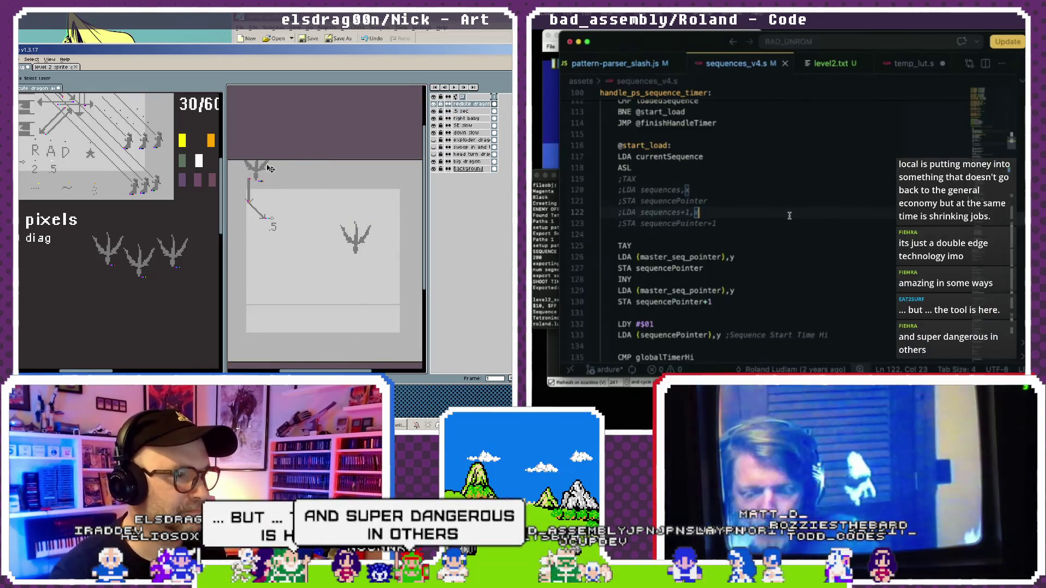
pyautogui.click(133, 254)
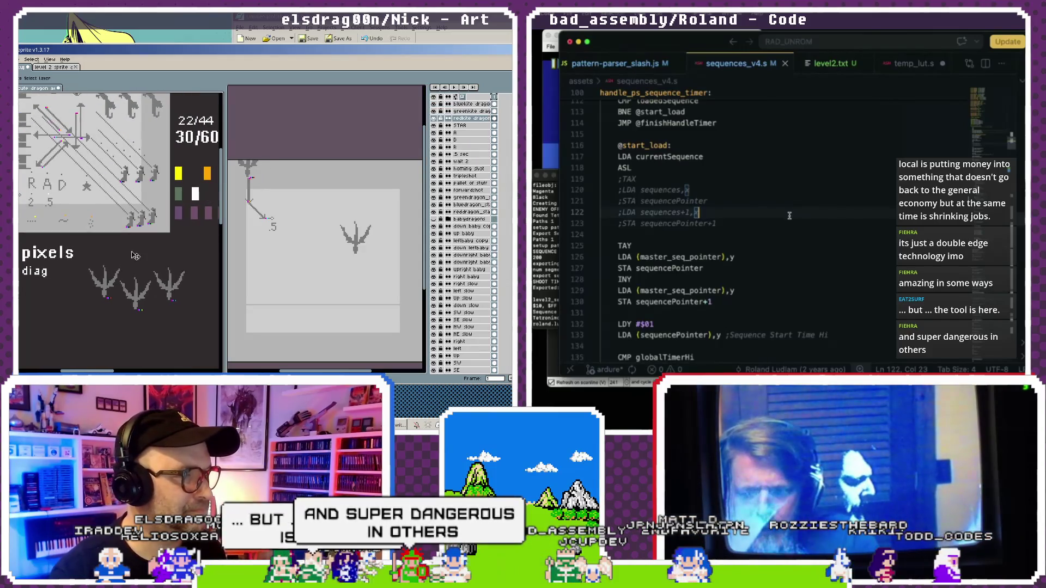
pyautogui.scroll(1, 157, 288)
pyautogui.scroll(-1, 183, 298)
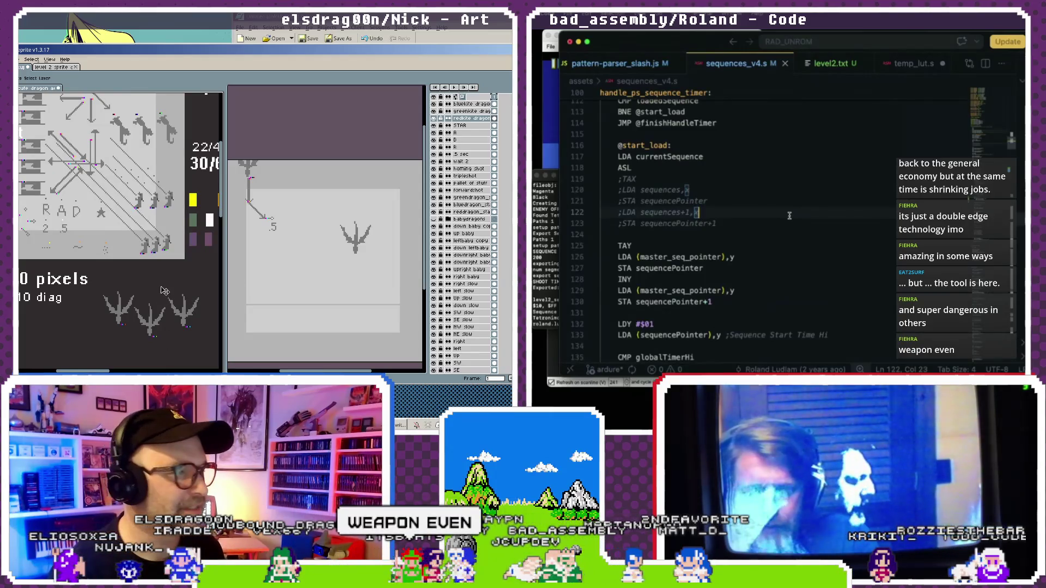
# Select the greenkite and redkite layers and shift their dragons up and left.
pyautogui.click(475, 105)
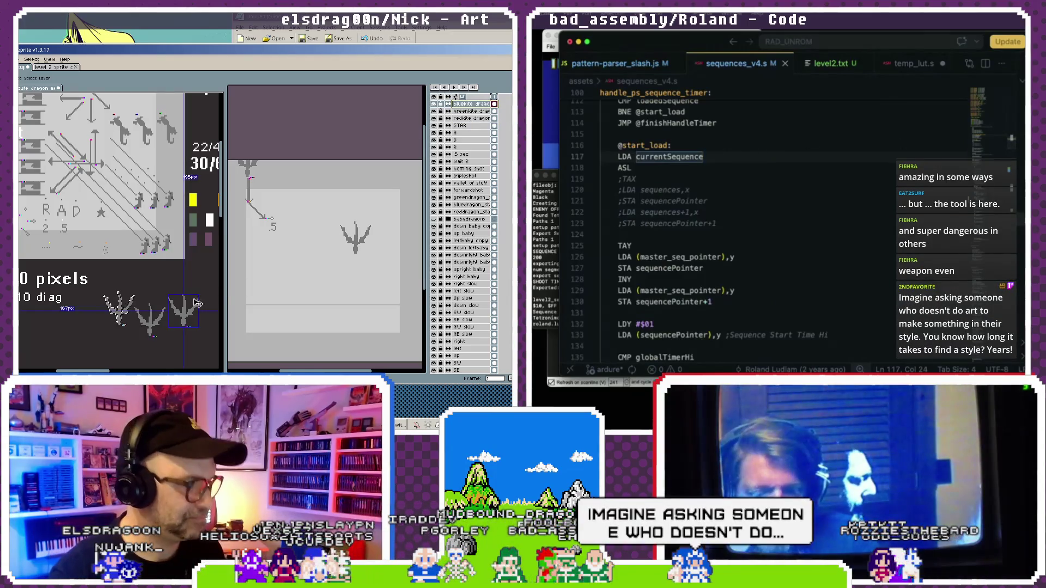
pyautogui.moveTo(471, 119); pyautogui.dragTo(471, 112)
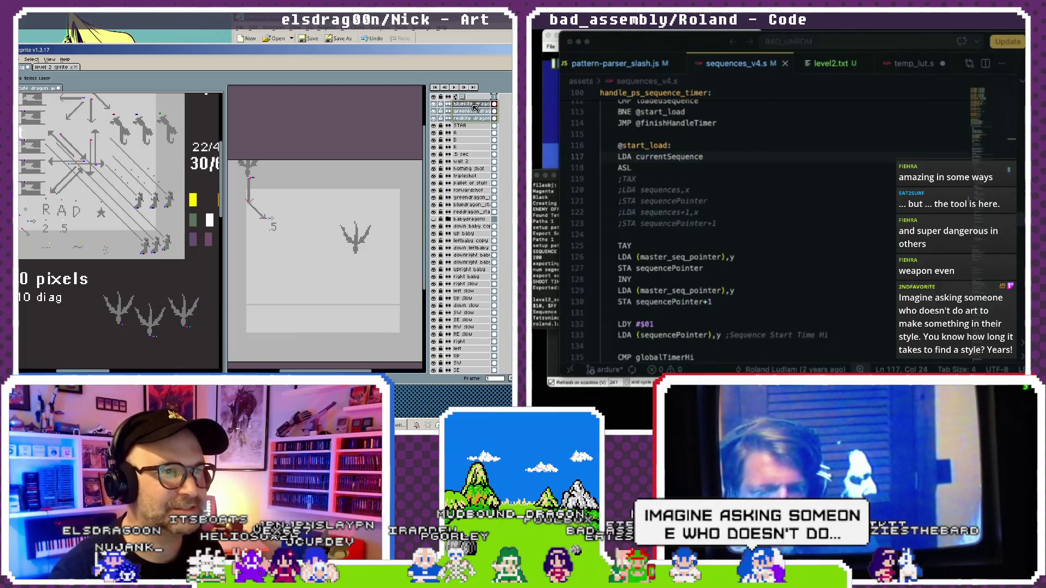
pyautogui.moveTo(158, 211); pyautogui.dragTo(175, 307)
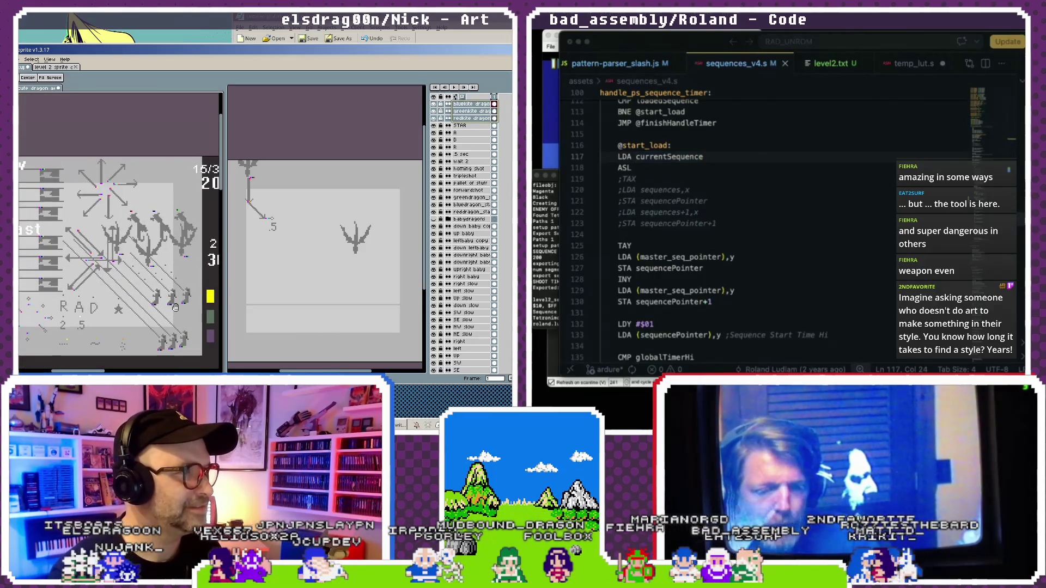
pyautogui.moveTo(182, 200)
pyautogui.mouseDown()
pyautogui.moveTo(166, 190)
pyautogui.moveTo(162, 203)
pyautogui.mouseUp()
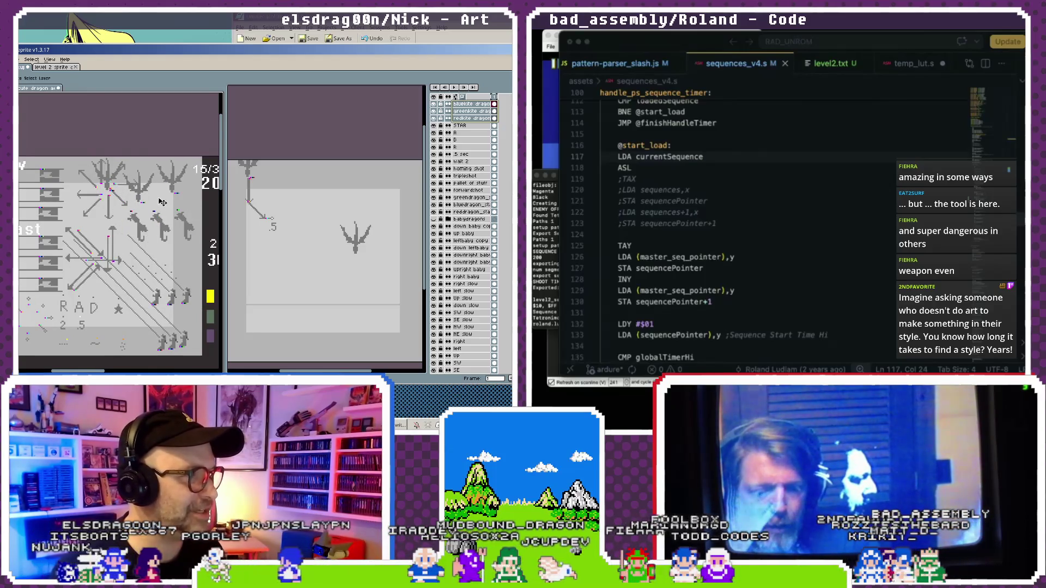
# Make the greenkite dragon layer the active layer.
pyautogui.click(467, 112)
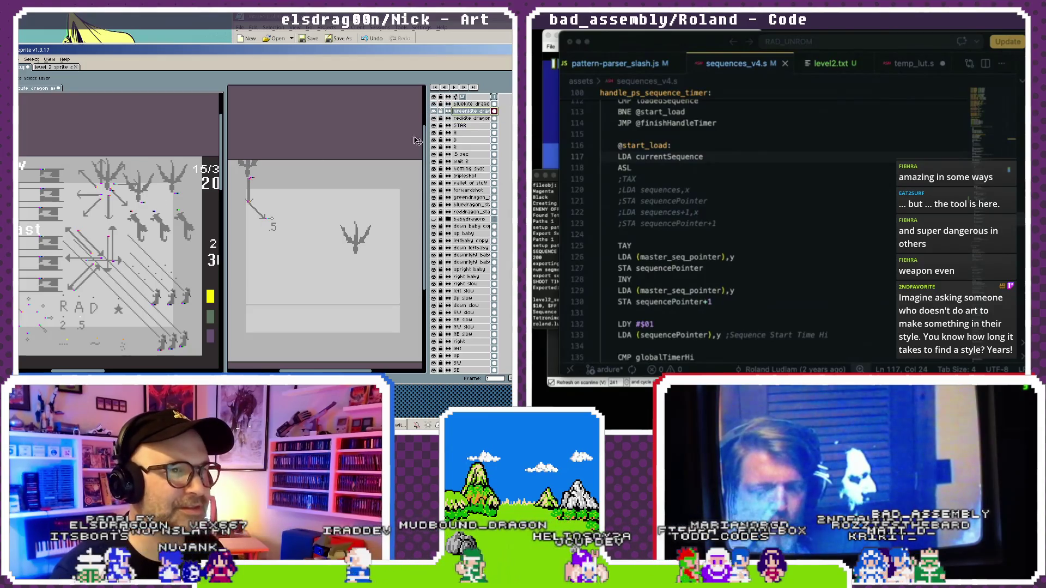
pyautogui.click(797, 234)
pyautogui.click(472, 118)
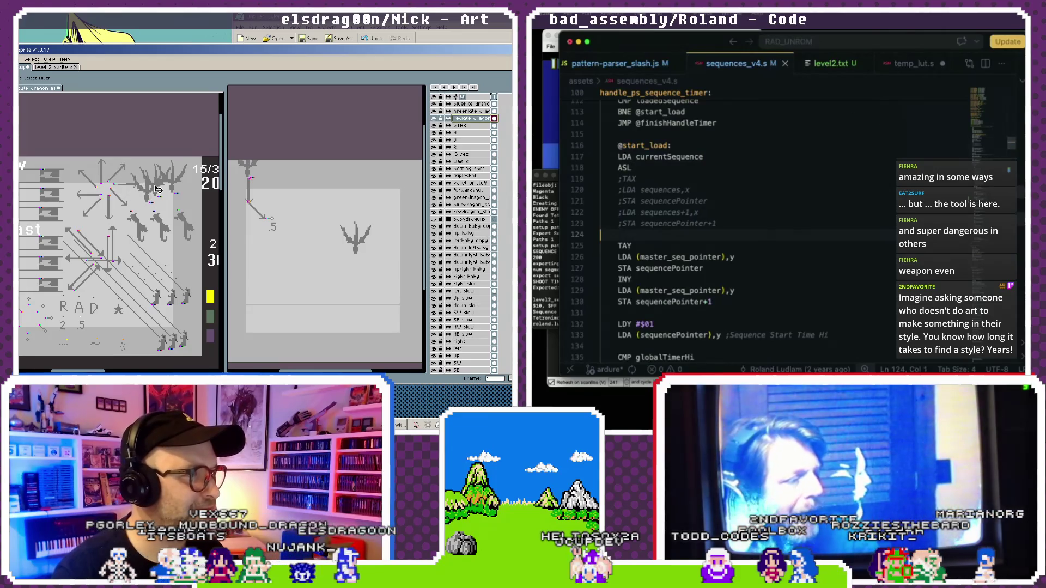
pyautogui.click(167, 198)
pyautogui.hotkey('ctrl', 'shift', 'Tab')
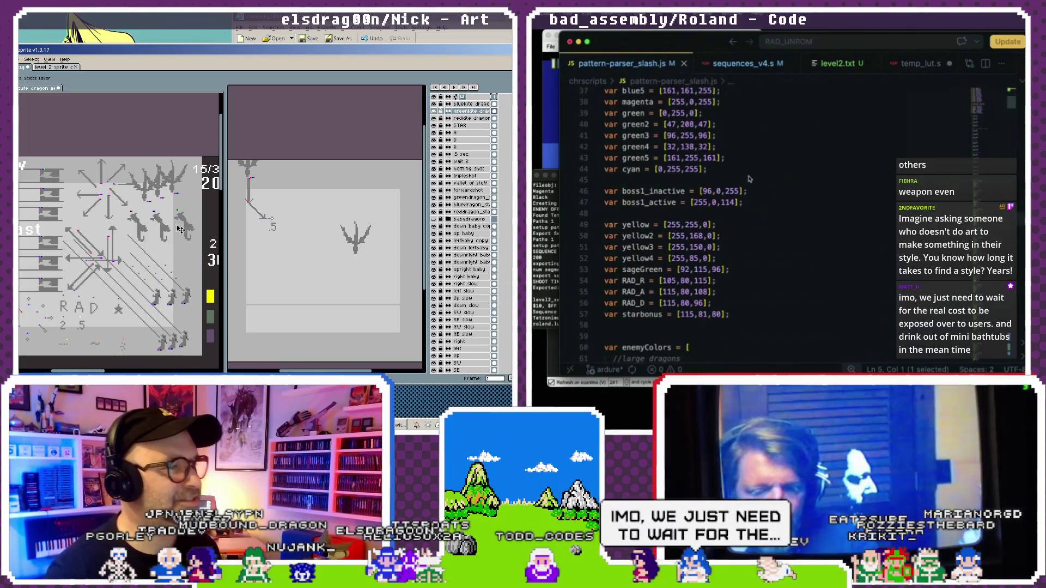
pyautogui.scroll(1, 749, 179)
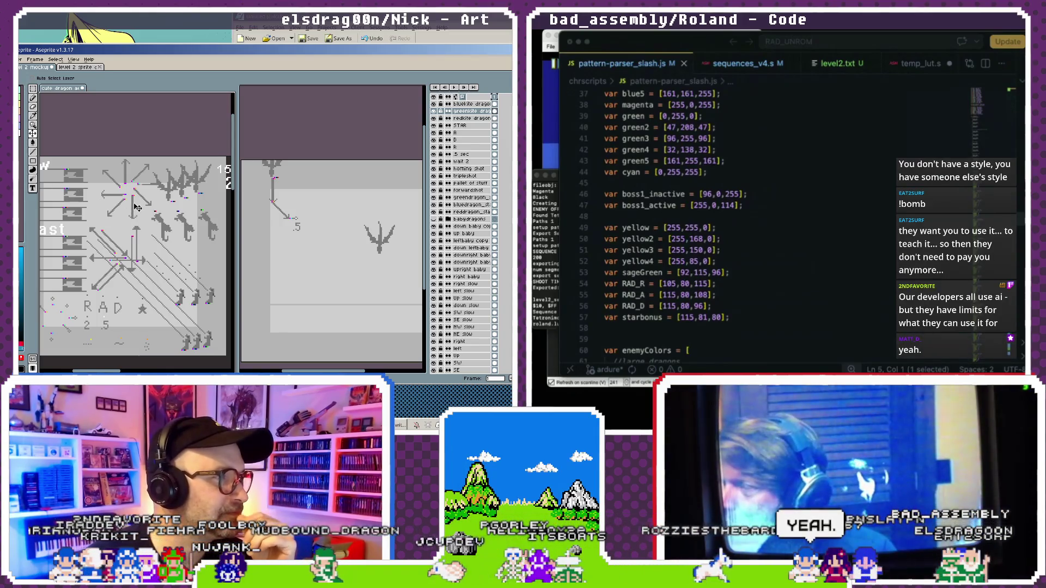
# Move the Up slow arrow up-left and shift the NE slow X arrows up-right.
pyautogui.moveTo(135, 214)
pyautogui.mouseDown()
pyautogui.moveTo(107, 180)
pyautogui.moveTo(121, 175)
pyautogui.moveTo(118, 187)
pyautogui.moveTo(125, 172)
pyautogui.mouseUp()
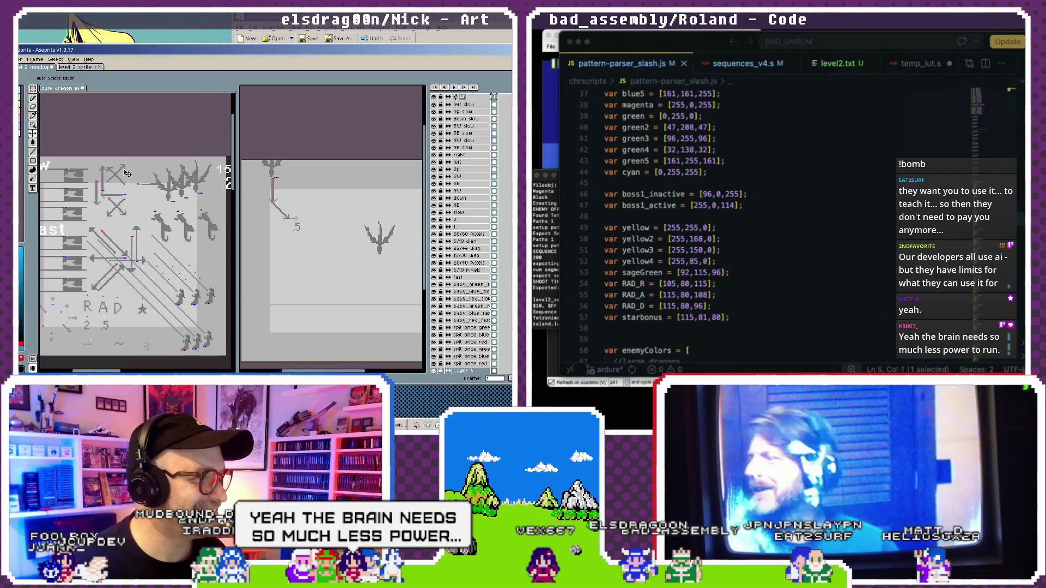
pyautogui.click(125, 172)
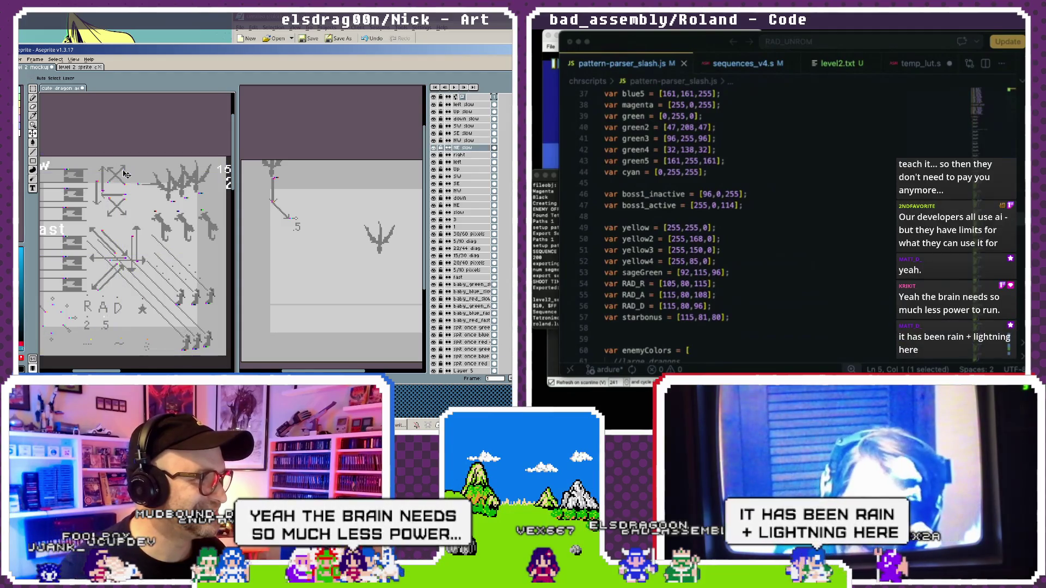
pyautogui.scroll(1, 128, 200)
pyautogui.scroll(1, 129, 194)
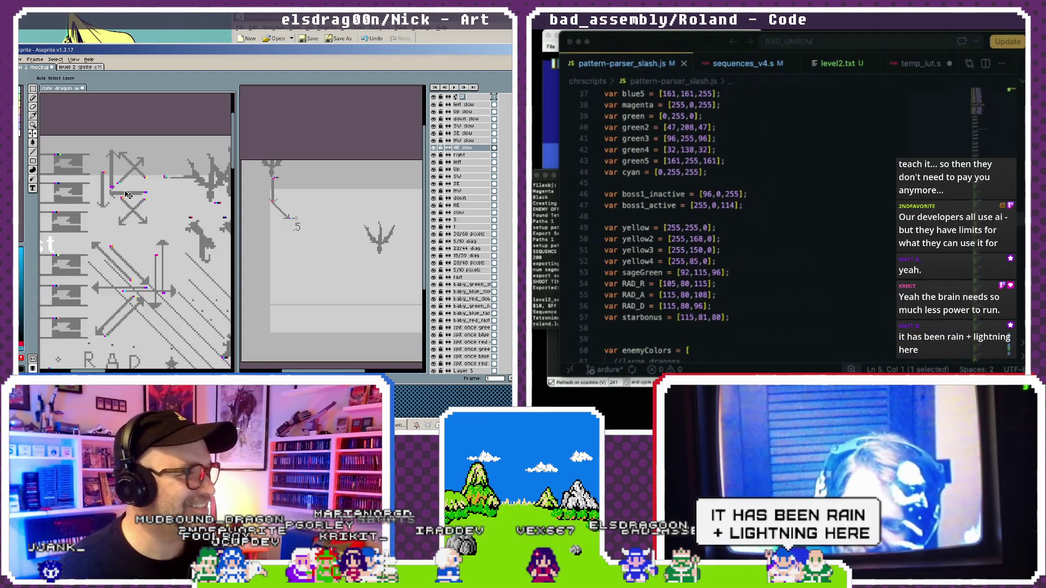
pyautogui.moveTo(131, 196); pyautogui.dragTo(141, 189)
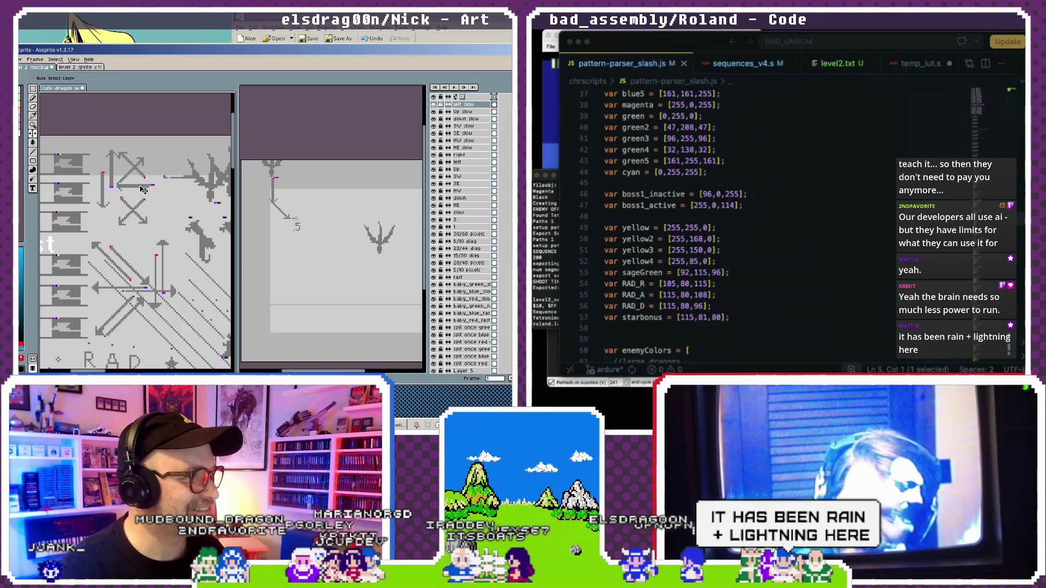
pyautogui.click(185, 181)
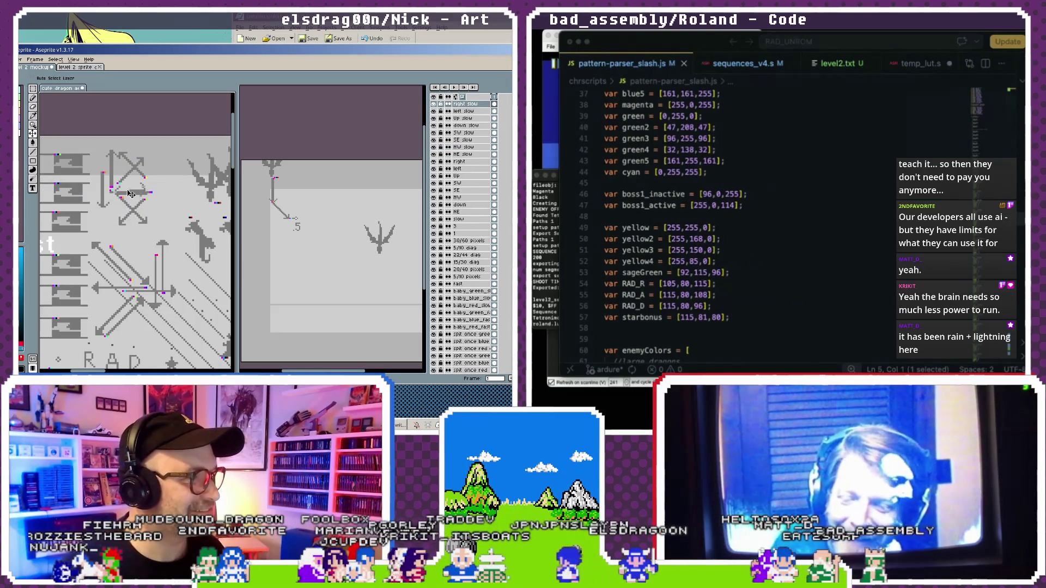
# Pan and zoom around the dragon sprites and diagonal lines to inspect the arrangement.
pyautogui.moveTo(159, 202); pyautogui.dragTo(124, 219)
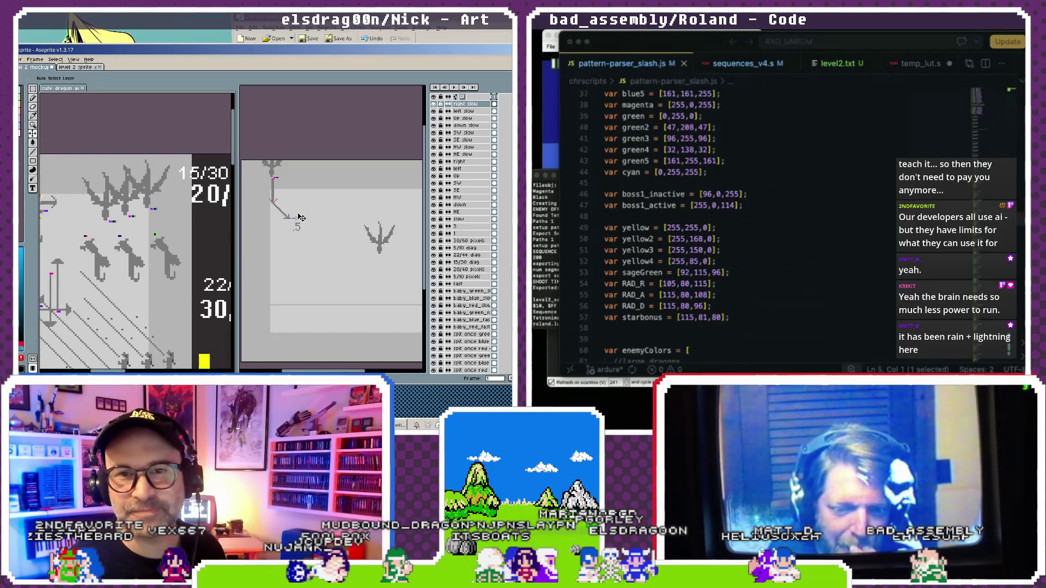
pyautogui.moveTo(143, 250); pyautogui.dragTo(167, 221)
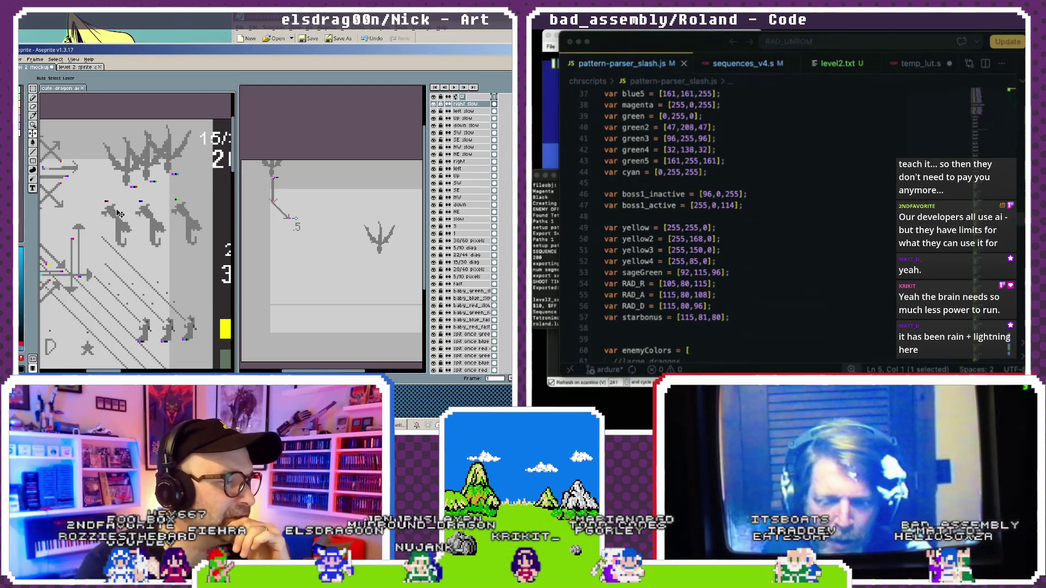
pyautogui.scroll(2, 118, 214)
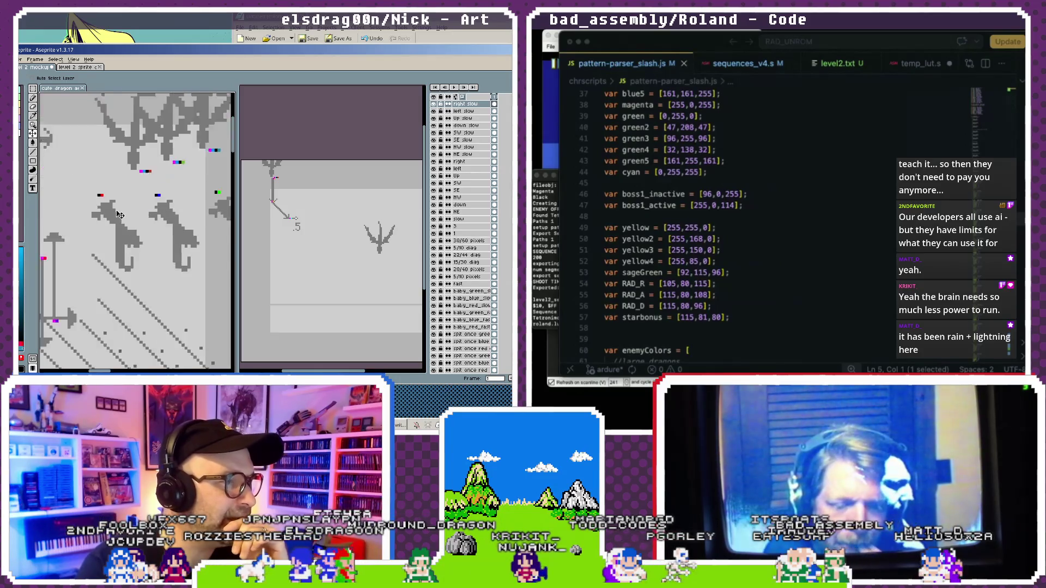
pyautogui.scroll(1, 118, 214)
pyautogui.scroll(1, 118, 215)
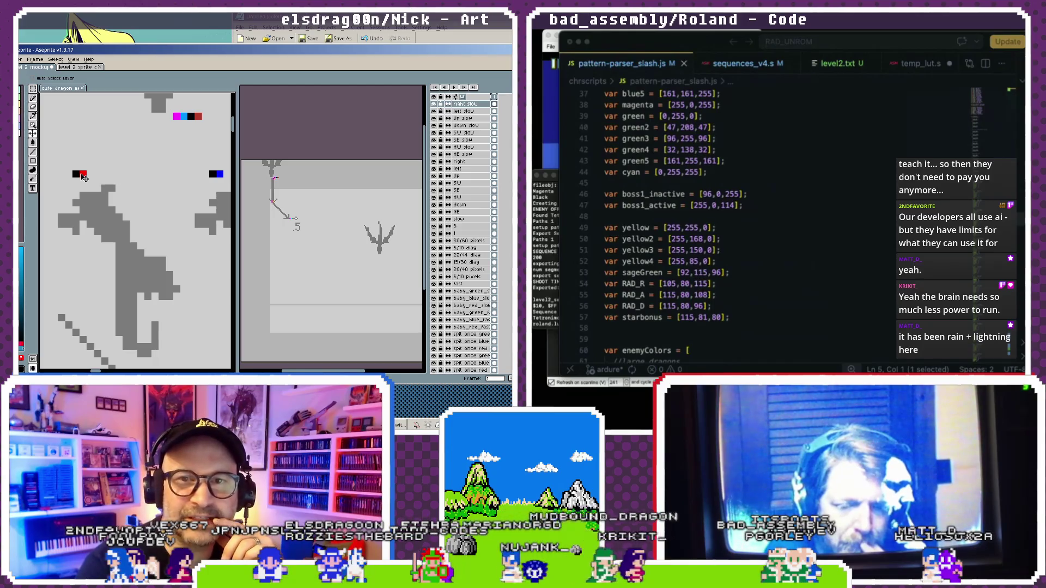
pyautogui.scroll(-2, 147, 183)
pyautogui.scroll(2, 158, 207)
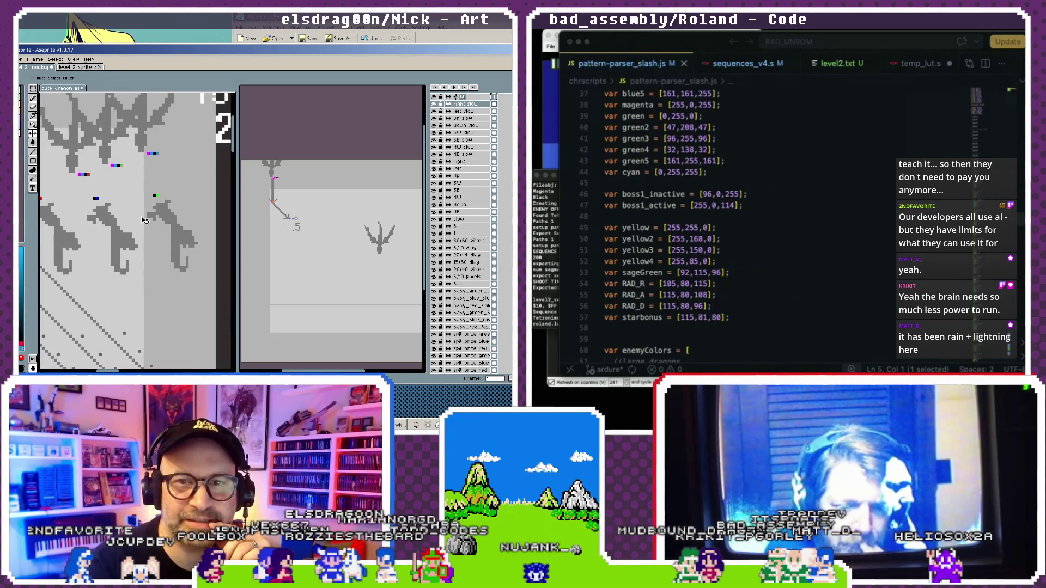
pyautogui.scroll(-1, 161, 211)
pyautogui.scroll(1, 161, 211)
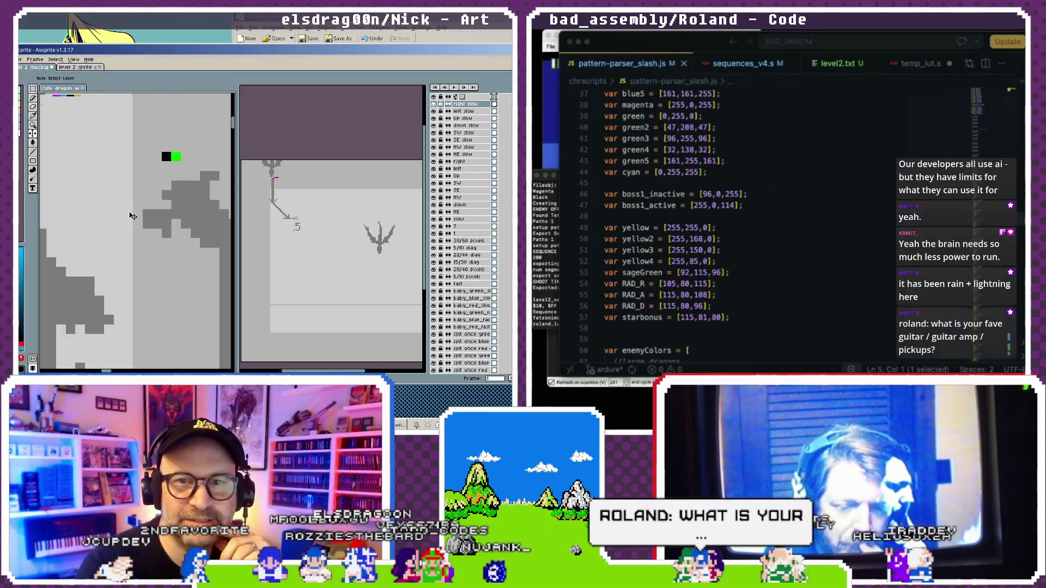
pyautogui.scroll(-2, 156, 206)
pyautogui.scroll(1, 114, 229)
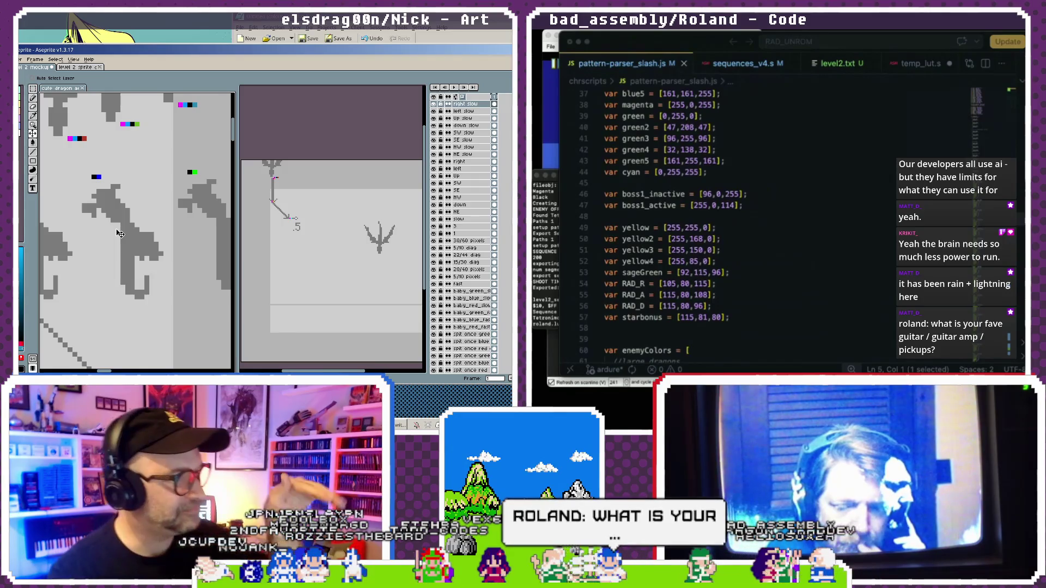
pyautogui.scroll(-2, 128, 226)
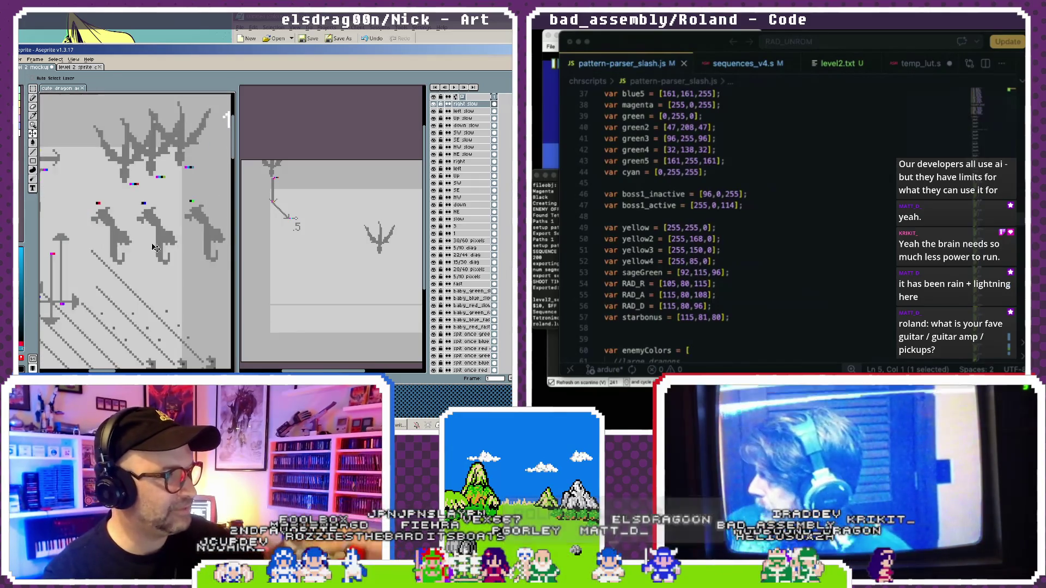
pyautogui.scroll(1, 140, 216)
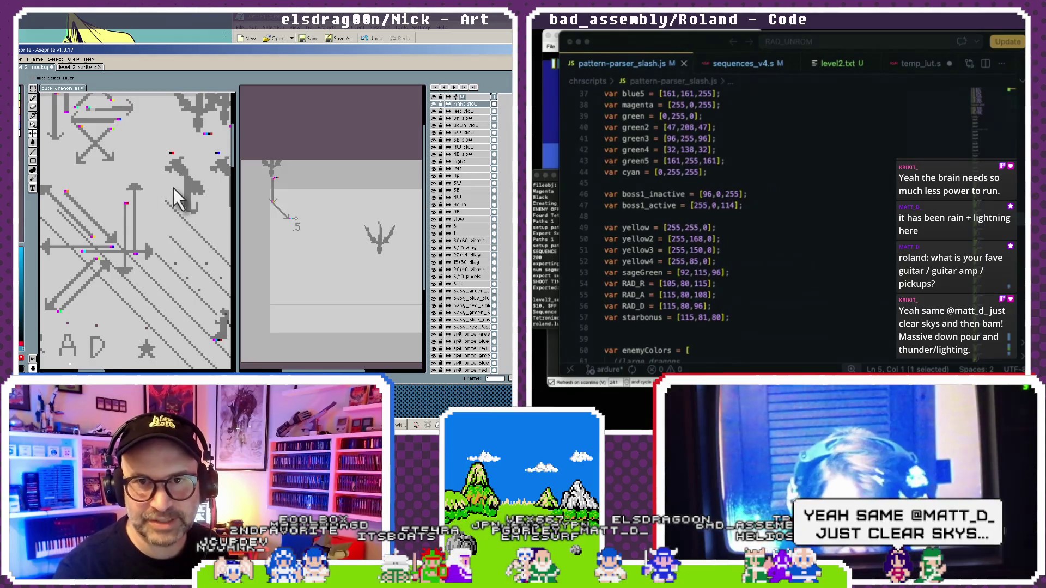
pyautogui.moveTo(174, 188); pyautogui.dragTo(86, 200)
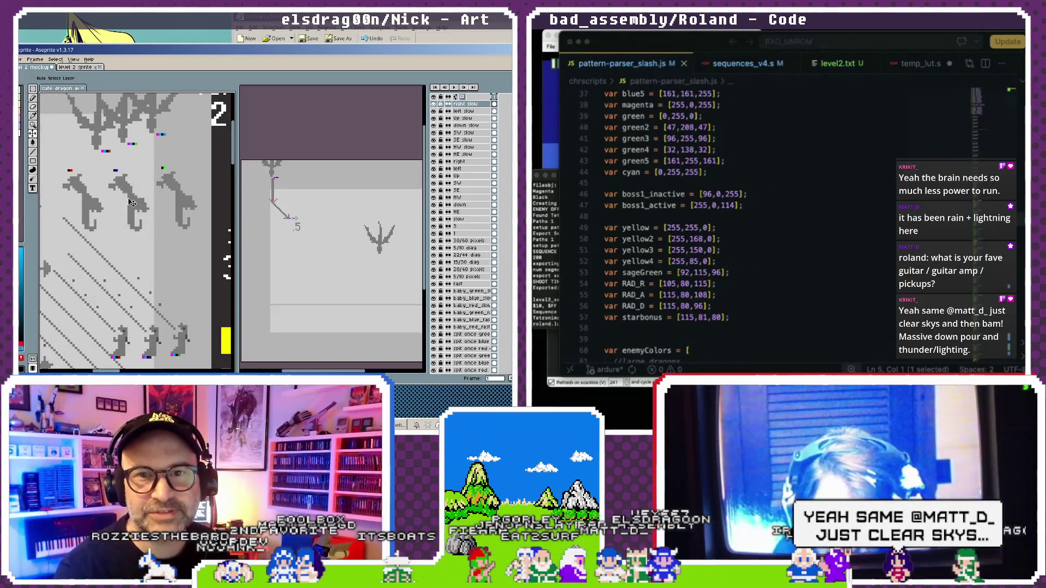
pyautogui.scroll(-2, 62, 255)
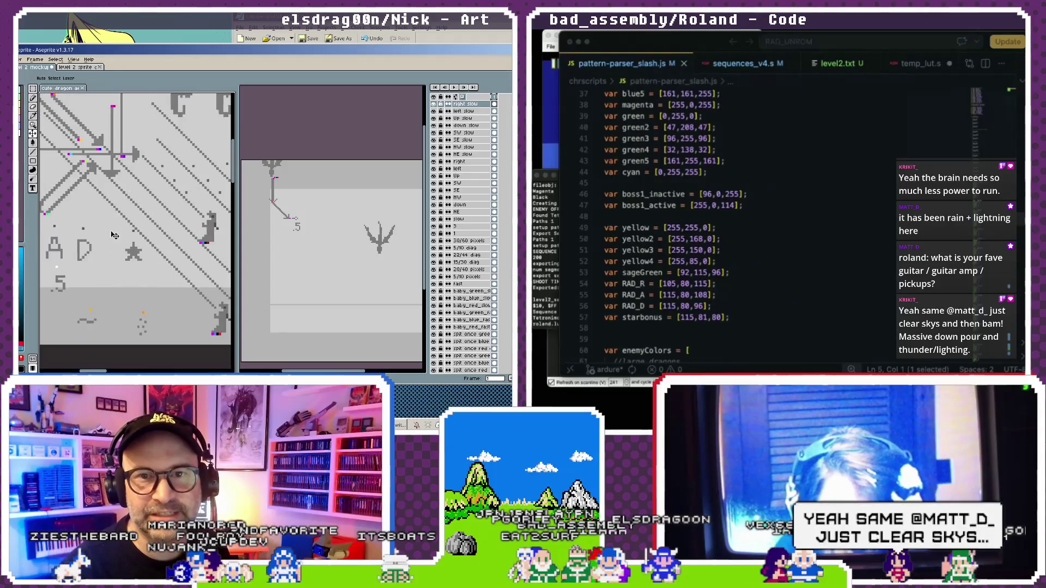
pyautogui.scroll(1, 81, 259)
pyautogui.scroll(1, 95, 265)
pyautogui.scroll(2, 97, 260)
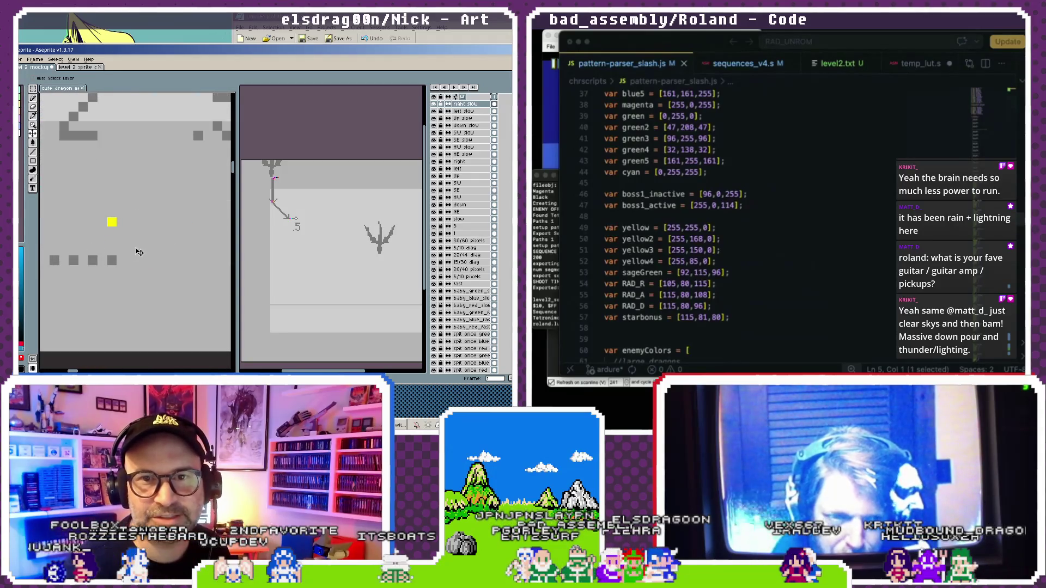
pyautogui.hscroll(2, 163, 250)
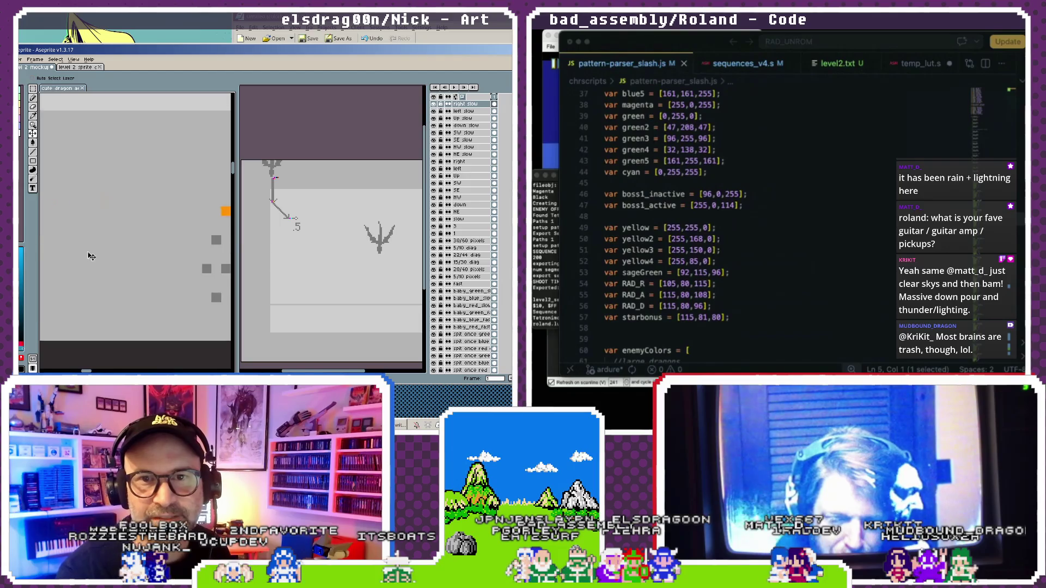
pyautogui.scroll(-2, 109, 252)
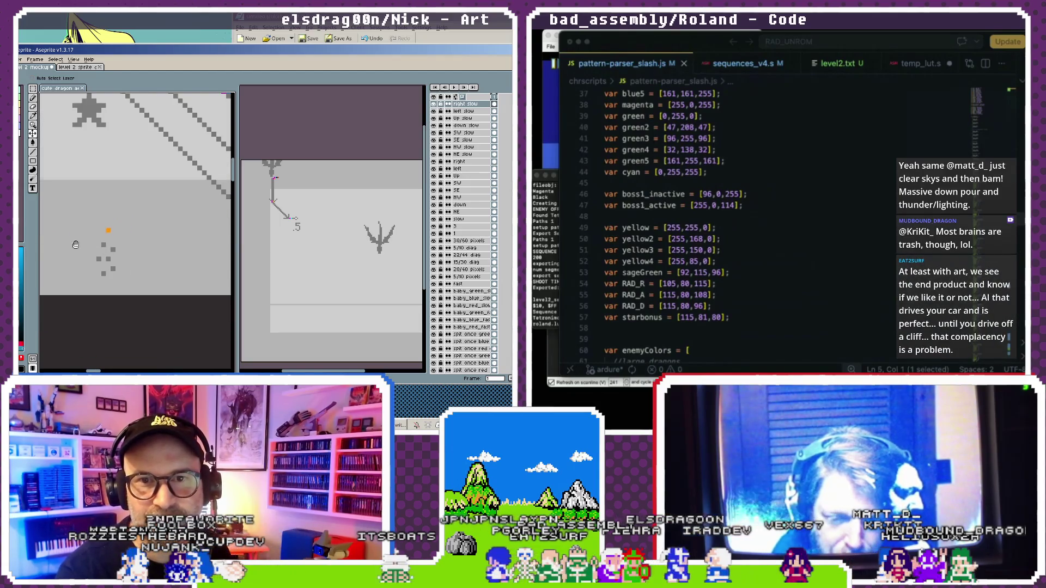
pyautogui.scroll(1, 125, 229)
pyautogui.scroll(2, 128, 231)
pyautogui.scroll(3, 142, 233)
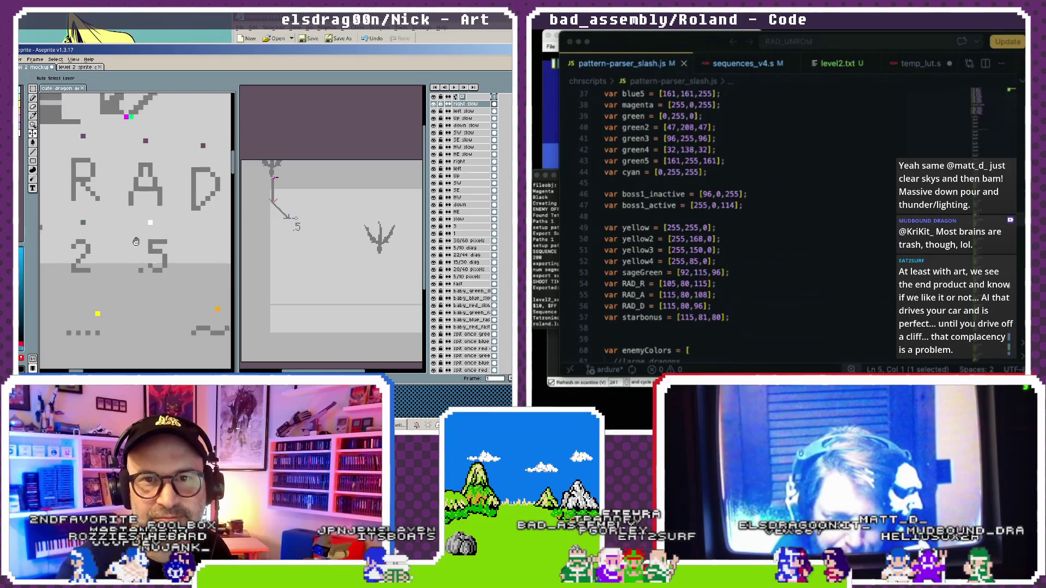
pyautogui.scroll(2, 149, 235)
pyautogui.scroll(5, 131, 245)
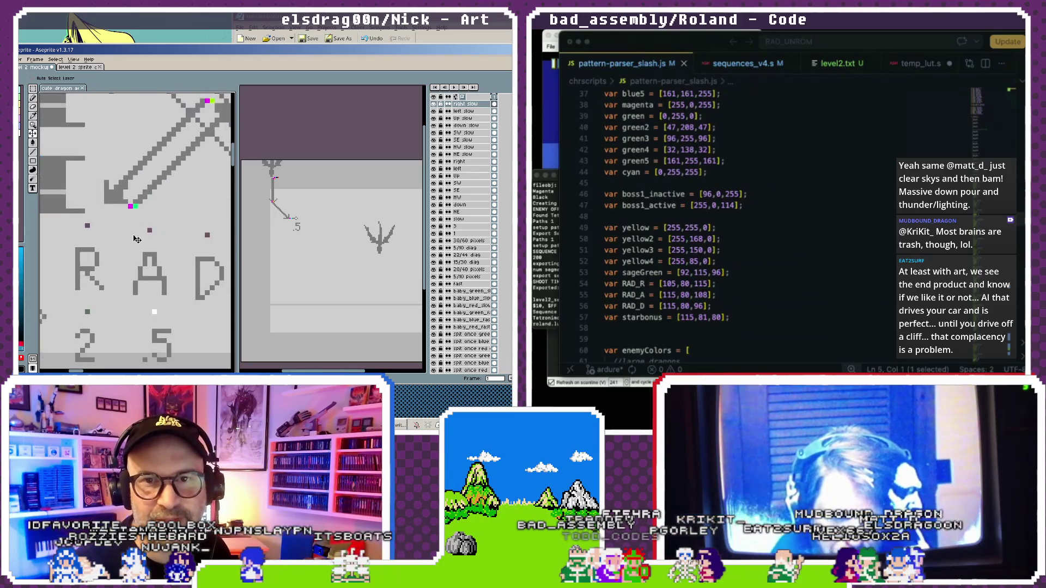
pyautogui.scroll(-2, 116, 252)
pyautogui.scroll(-1, 112, 262)
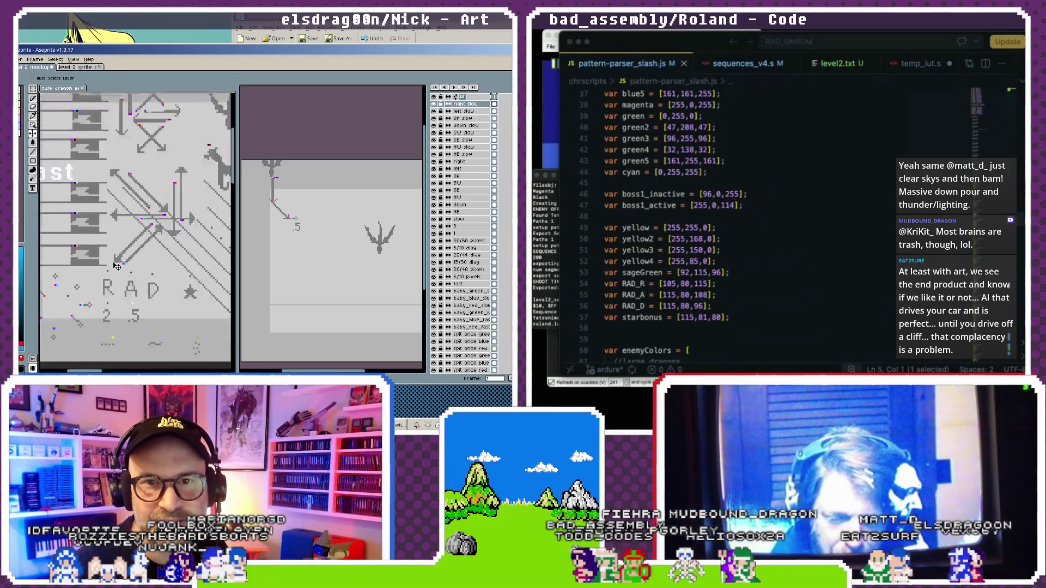
pyautogui.scroll(-1, 106, 270)
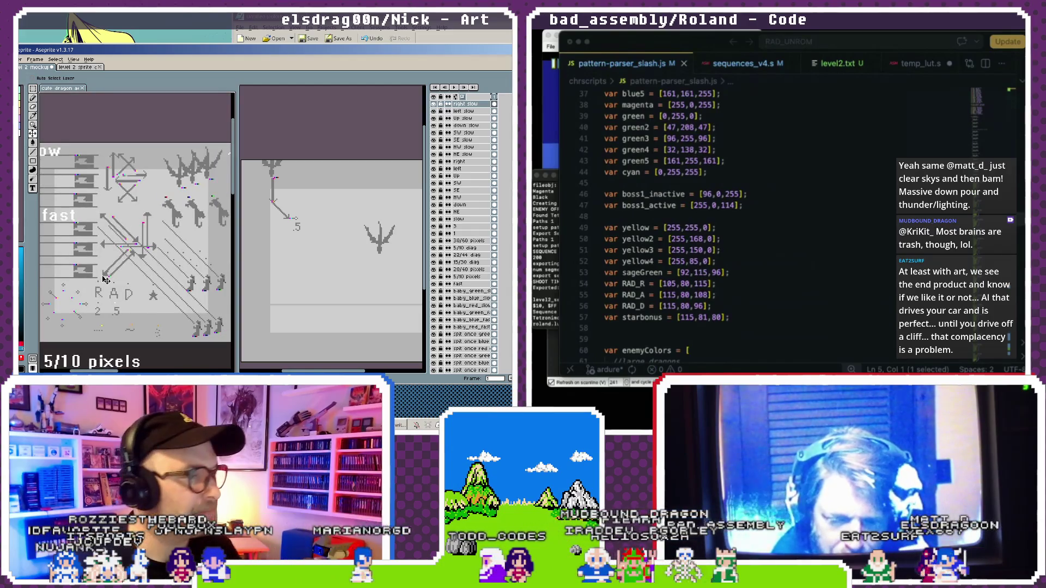
pyautogui.scroll(1, 138, 235)
pyautogui.scroll(2, 138, 235)
pyautogui.scroll(1, 163, 218)
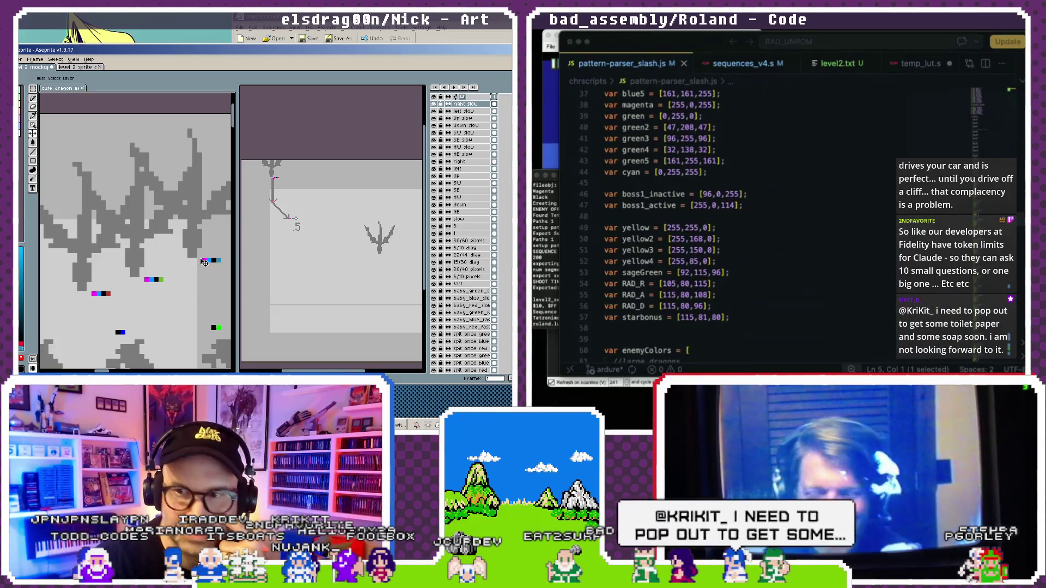
pyautogui.scroll(-2, 170, 276)
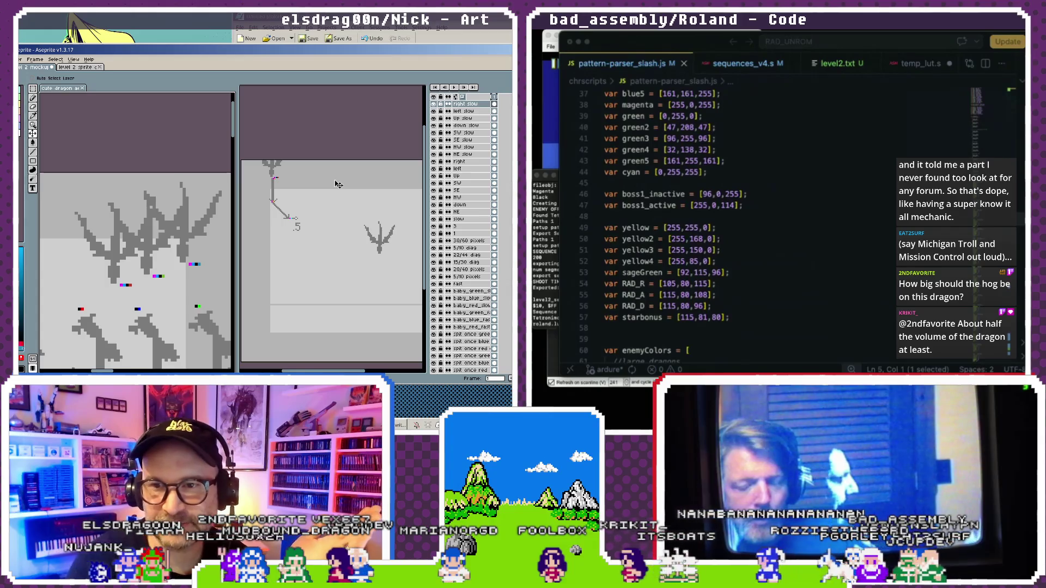
pyautogui.scroll(-2, 338, 184)
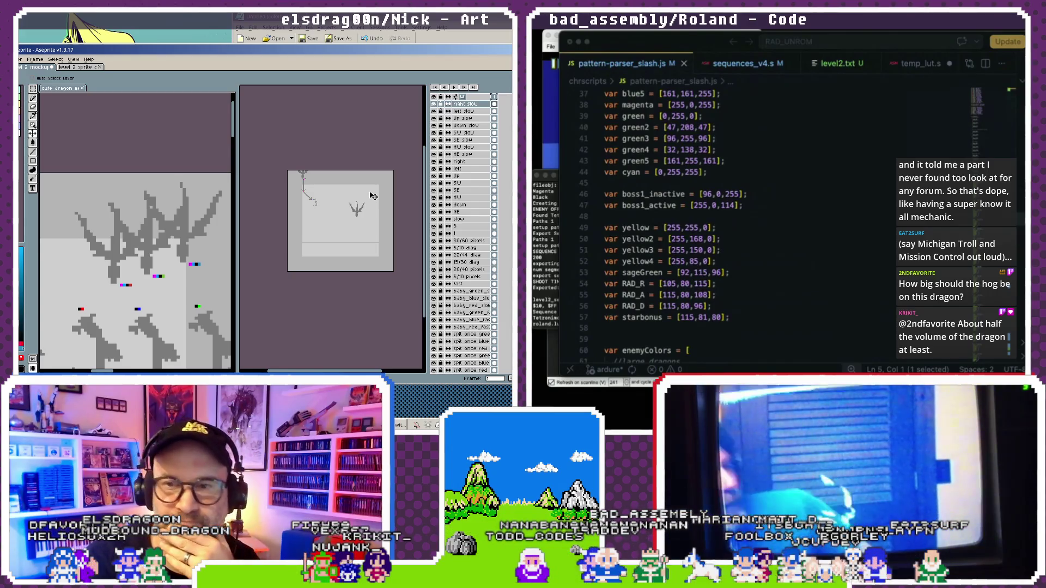
pyautogui.scroll(-3, 173, 239)
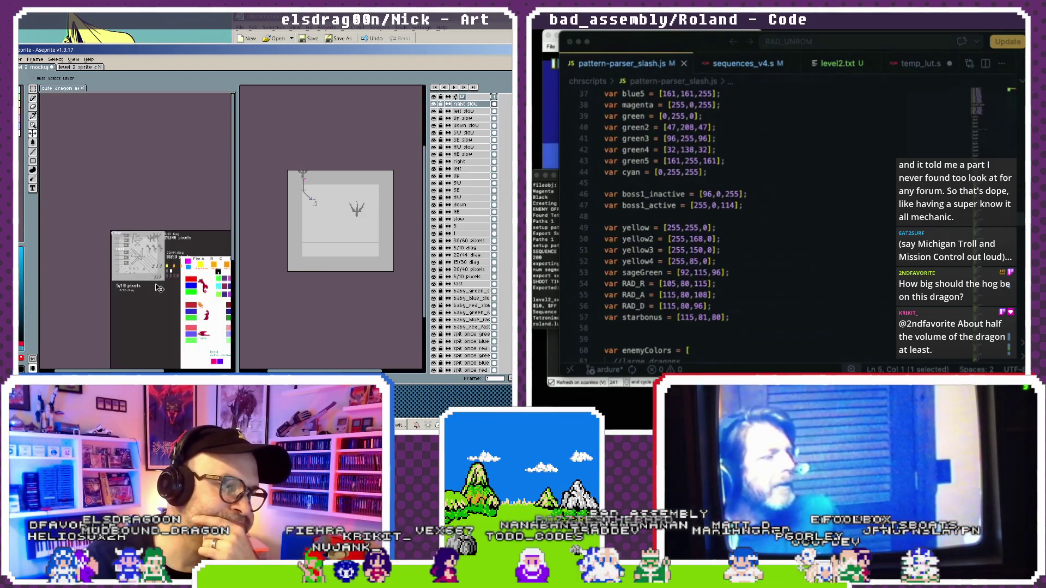
pyautogui.scroll(-2, 173, 238)
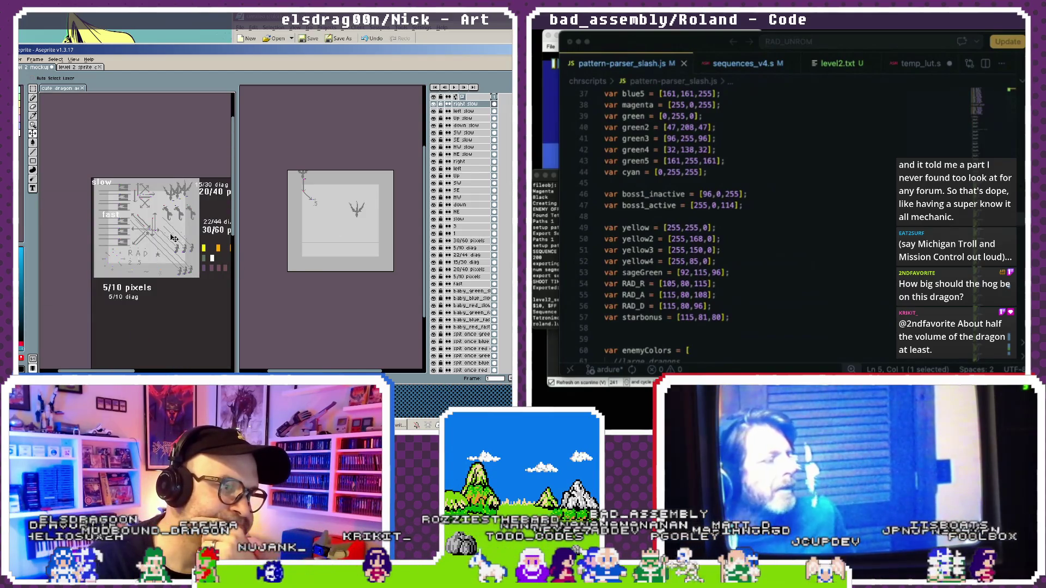
pyautogui.moveTo(180, 300); pyautogui.dragTo(162, 260)
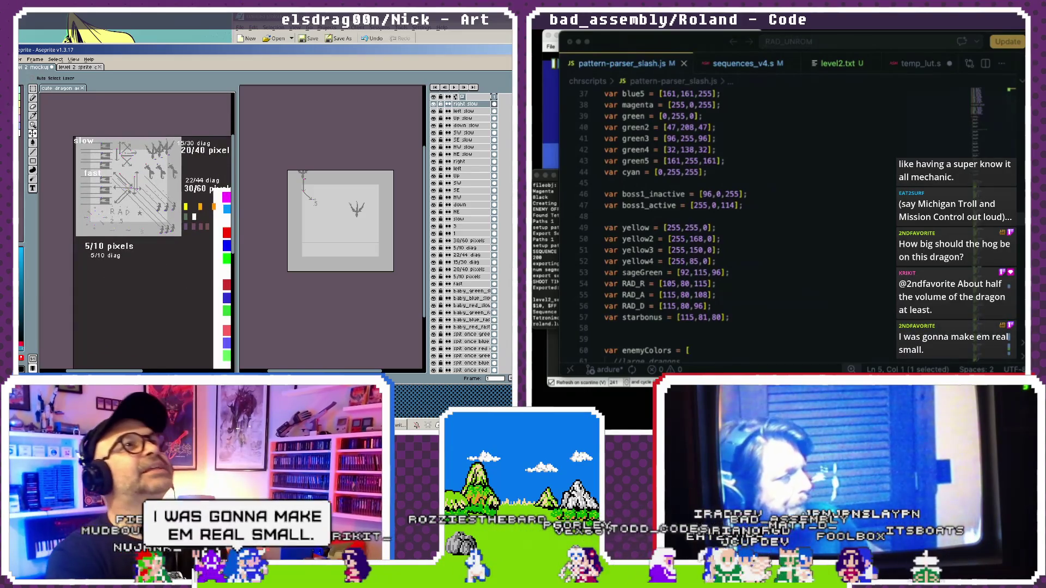
pyautogui.scroll(5, 762, 229)
pyautogui.scroll(1, 761, 229)
pyautogui.scroll(4, 761, 229)
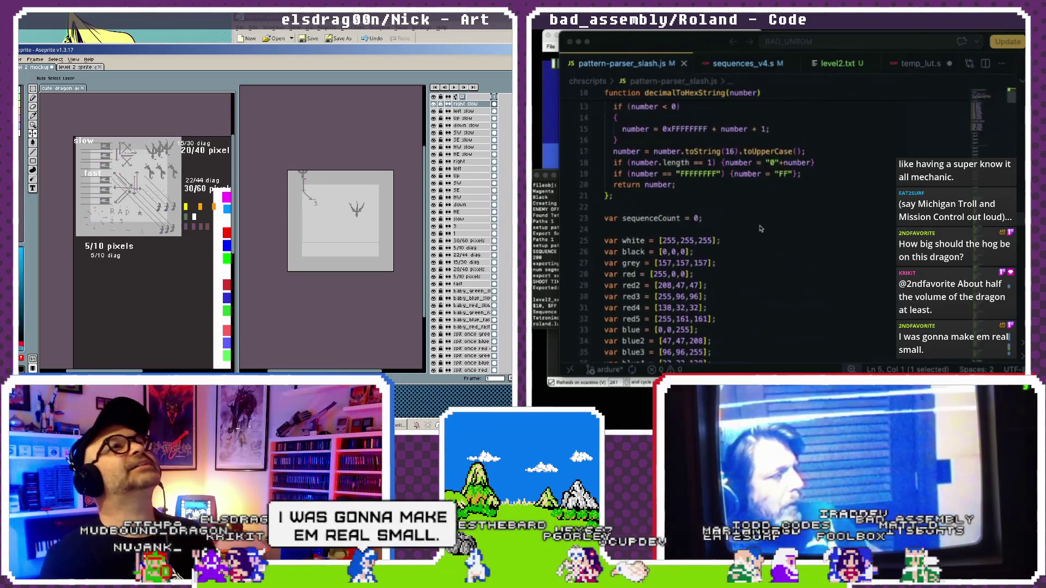
pyautogui.scroll(-15, 761, 229)
pyautogui.scroll(-5, 762, 229)
pyautogui.scroll(-8, 761, 228)
pyautogui.scroll(-8, 761, 229)
pyautogui.scroll(-3, 761, 229)
pyautogui.scroll(-4, 761, 228)
pyautogui.scroll(-8, 761, 228)
pyautogui.scroll(-11, 762, 229)
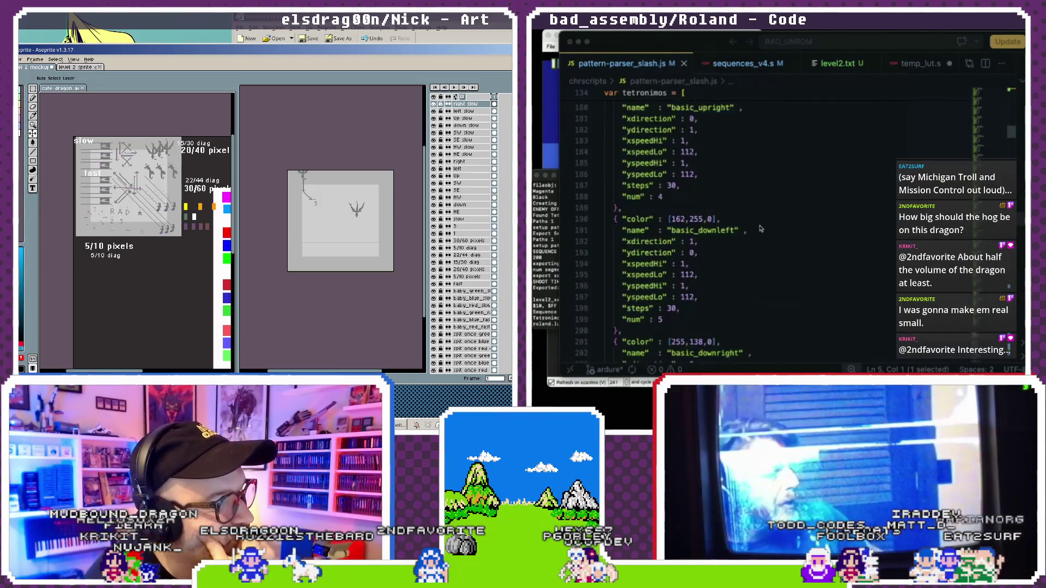
pyautogui.scroll(-11, 761, 229)
pyautogui.scroll(-11, 762, 229)
pyautogui.scroll(-20, 762, 229)
pyautogui.scroll(-6, 762, 229)
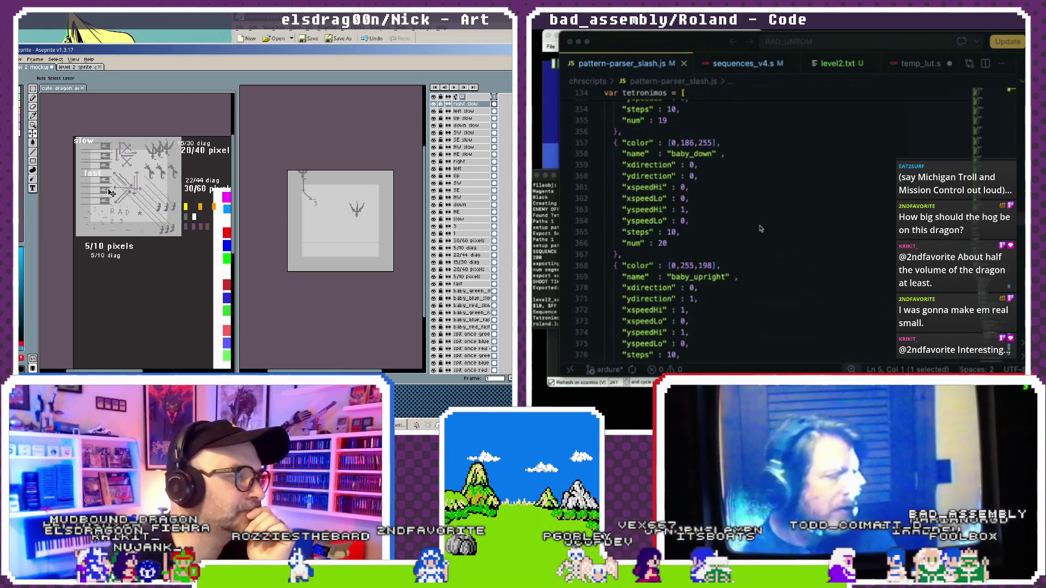
pyautogui.scroll(1, 121, 189)
pyautogui.scroll(1, 121, 189)
pyautogui.hotkey('ctrl', 'f')
# Pack the baby_blue_fast, baby_red_slow, baby_blue_slow and top slow speed bars into one group.
pyautogui.write('shot')
pyautogui.click(173, 234)
pyautogui.moveTo(172, 235); pyautogui.dragTo(156, 206)
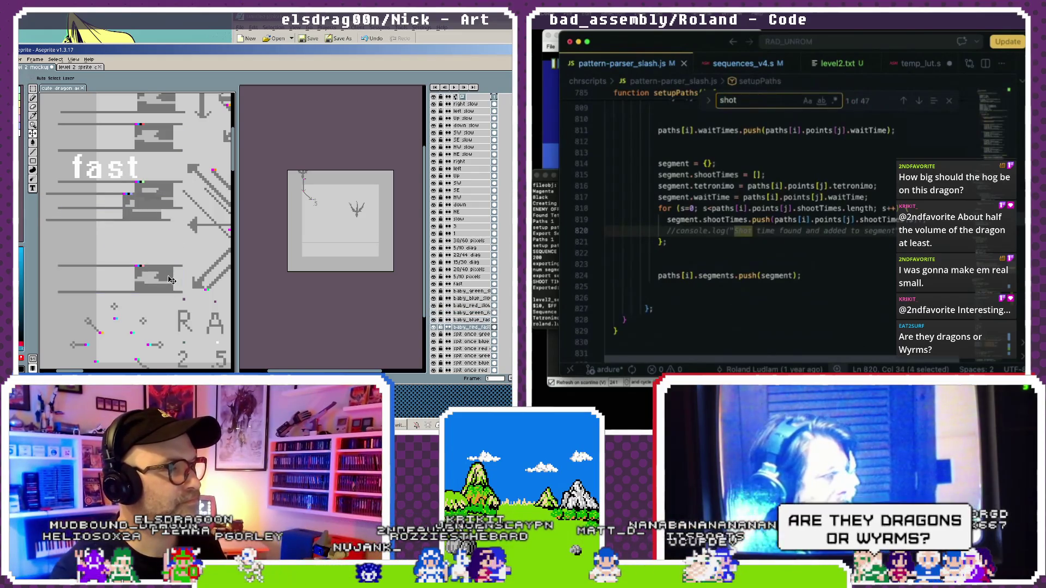
pyautogui.write('type')
pyautogui.scroll(3, 170, 260)
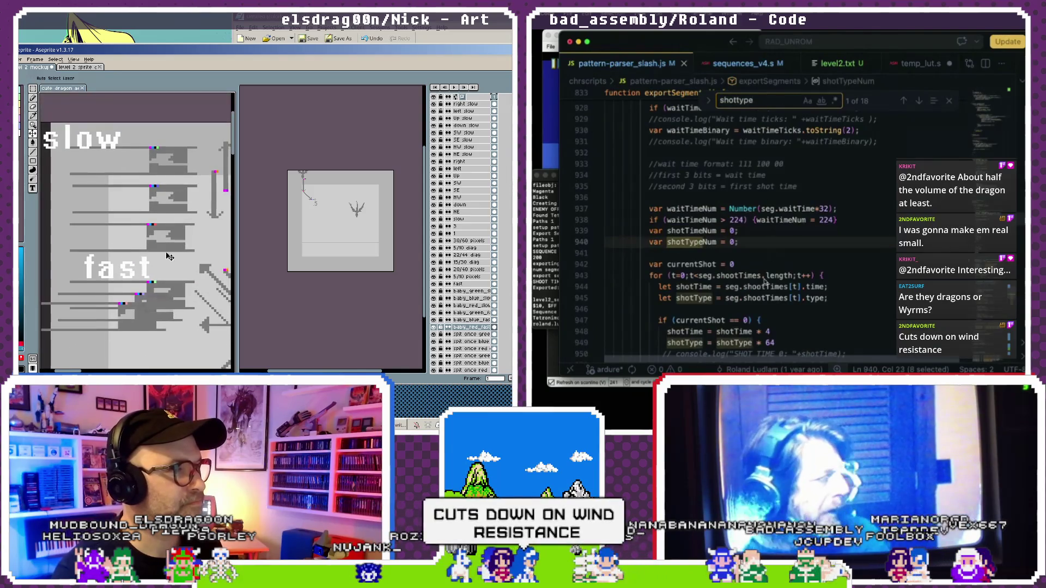
pyautogui.moveTo(174, 245); pyautogui.dragTo(131, 248)
pyautogui.scroll(-3, 762, 283)
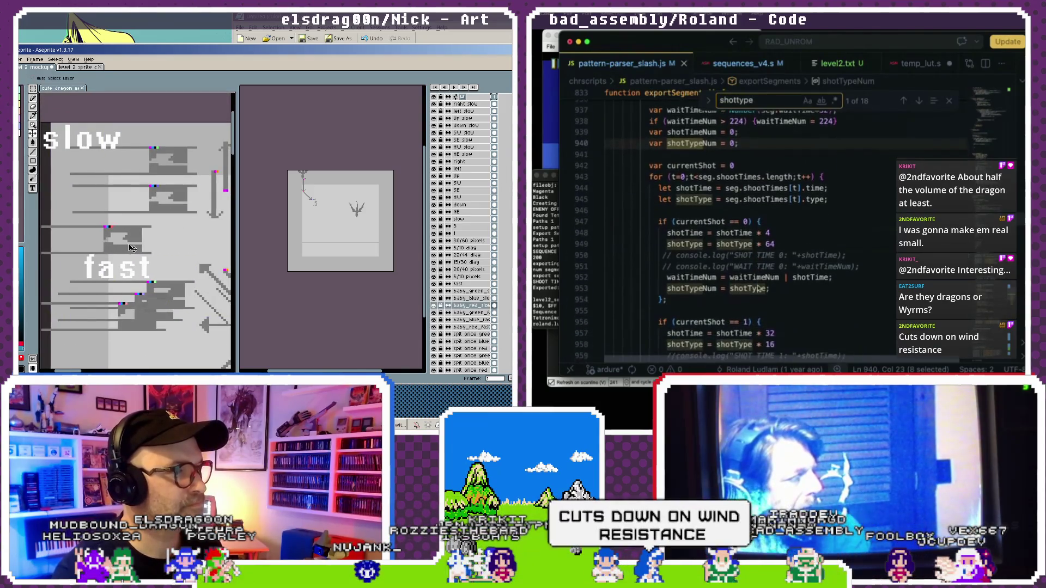
pyautogui.scroll(-3, 760, 289)
pyautogui.moveTo(168, 215); pyautogui.dragTo(156, 228)
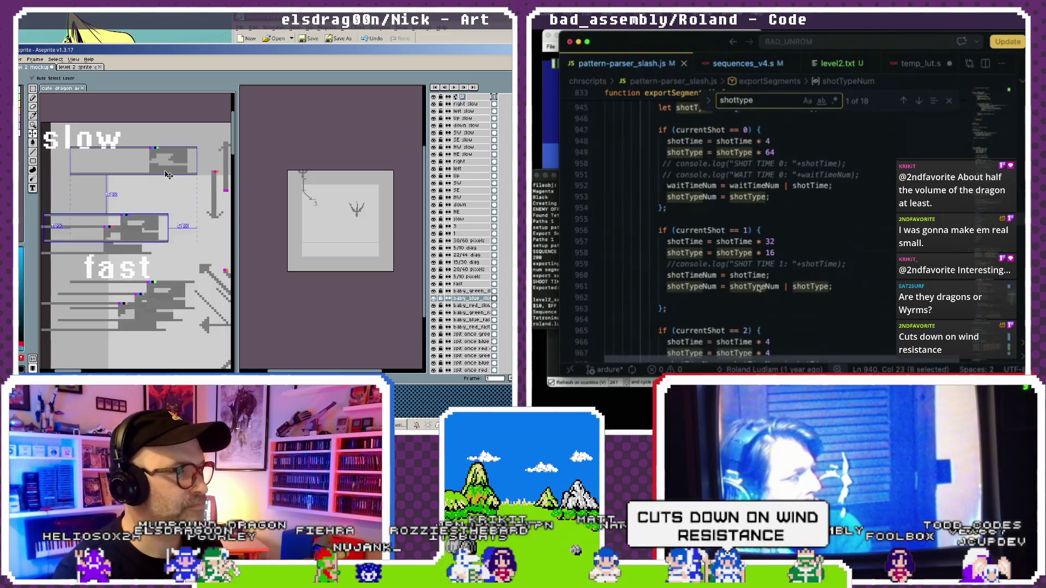
pyautogui.moveTo(175, 171); pyautogui.dragTo(162, 218)
# Shift the slow and fast text labels down and left beside their speed-bar rows.
pyautogui.scroll(-2, 759, 289)
pyautogui.scroll(-2, 760, 288)
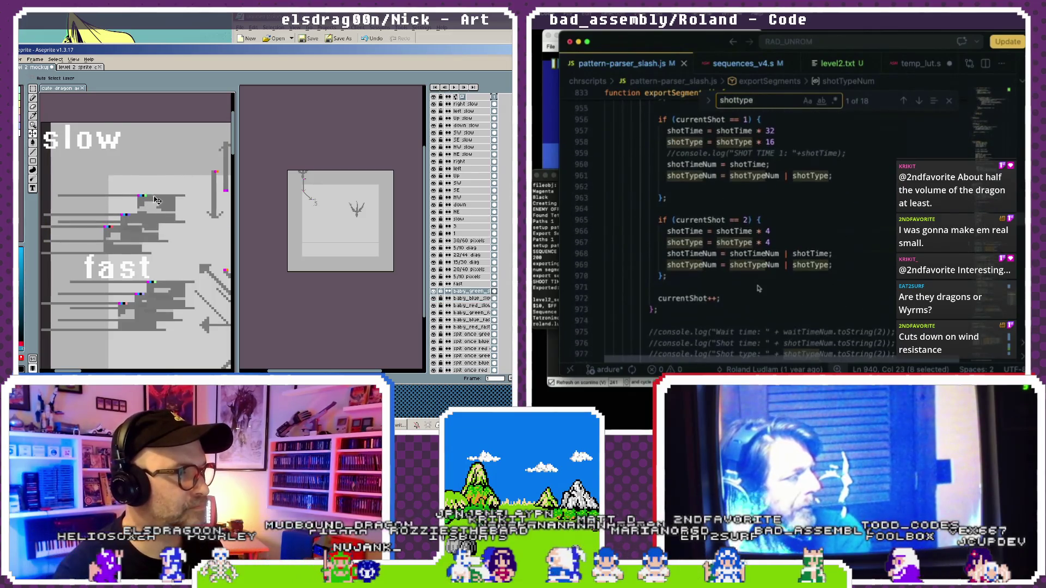
pyautogui.scroll(-3, 759, 289)
pyautogui.moveTo(101, 143); pyautogui.dragTo(110, 198)
pyautogui.scroll(6, 759, 289)
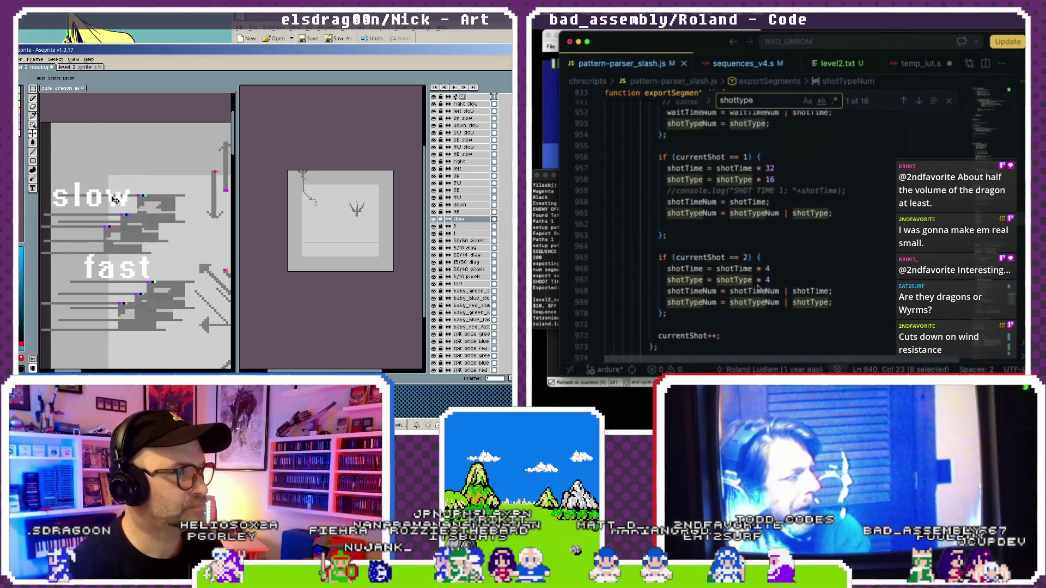
pyautogui.scroll(2, 759, 289)
pyautogui.moveTo(127, 273); pyautogui.dragTo(107, 290)
pyautogui.scroll(-5, 759, 289)
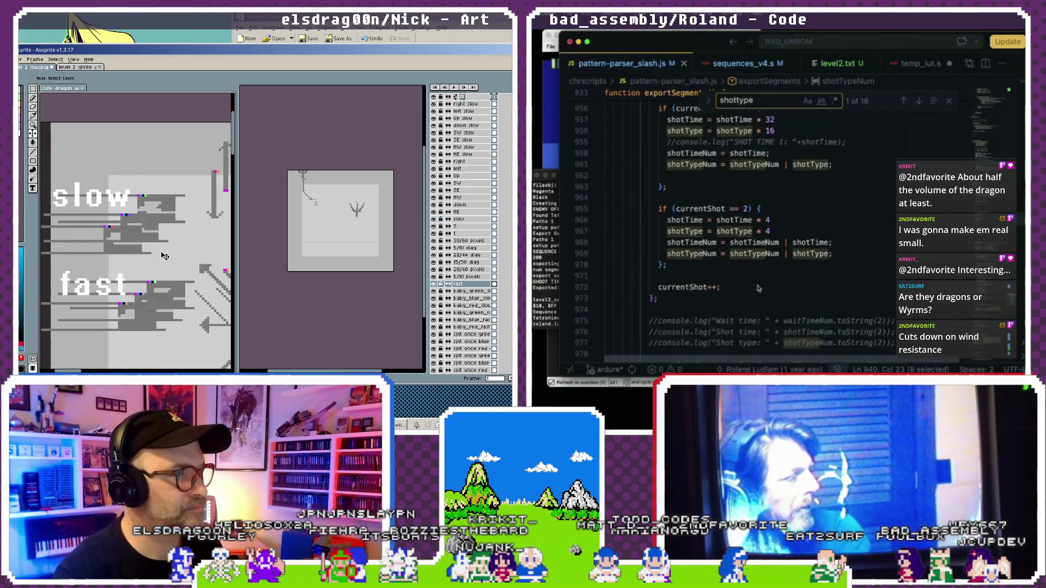
pyautogui.scroll(-5, 157, 258)
pyautogui.scroll(-6, 759, 289)
pyautogui.scroll(1, 126, 272)
pyautogui.scroll(8, 759, 289)
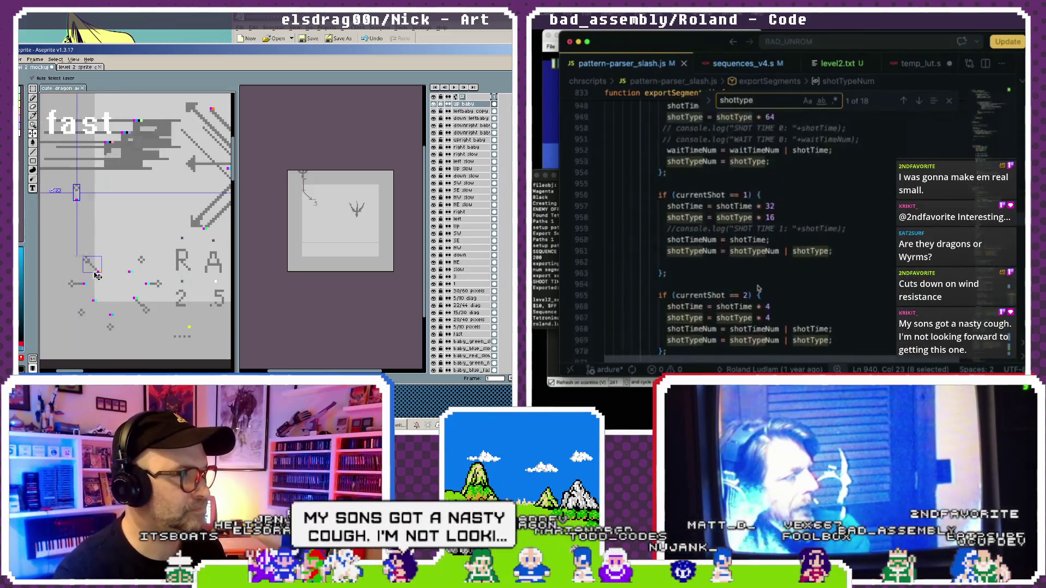
# Move the down-left baby arrow sprite up into the arrow burst, undoing a stray move.
pyautogui.scroll(9, 759, 288)
pyautogui.click(83, 286)
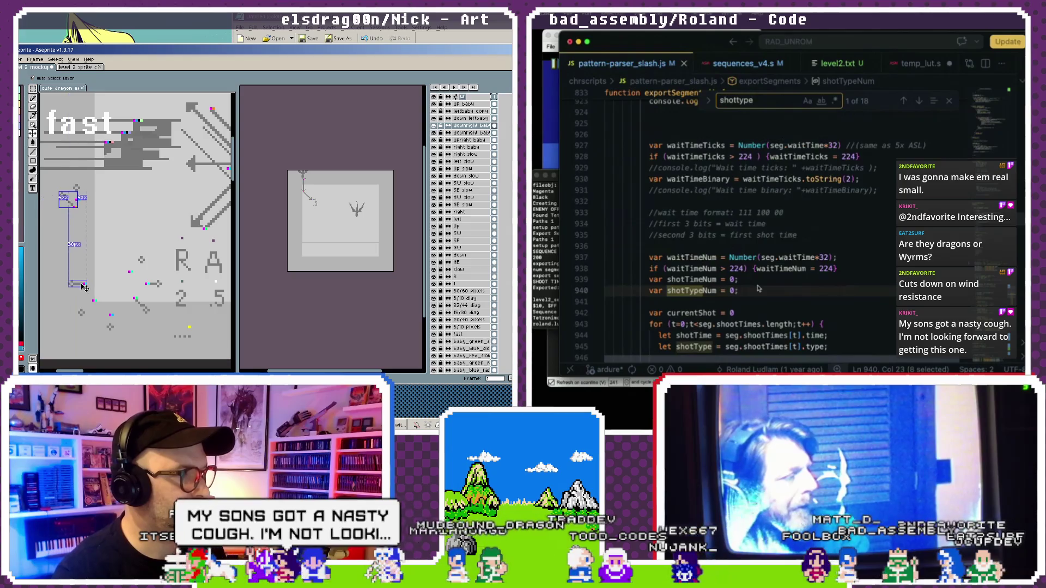
pyautogui.hotkey('ctrl', 'z')
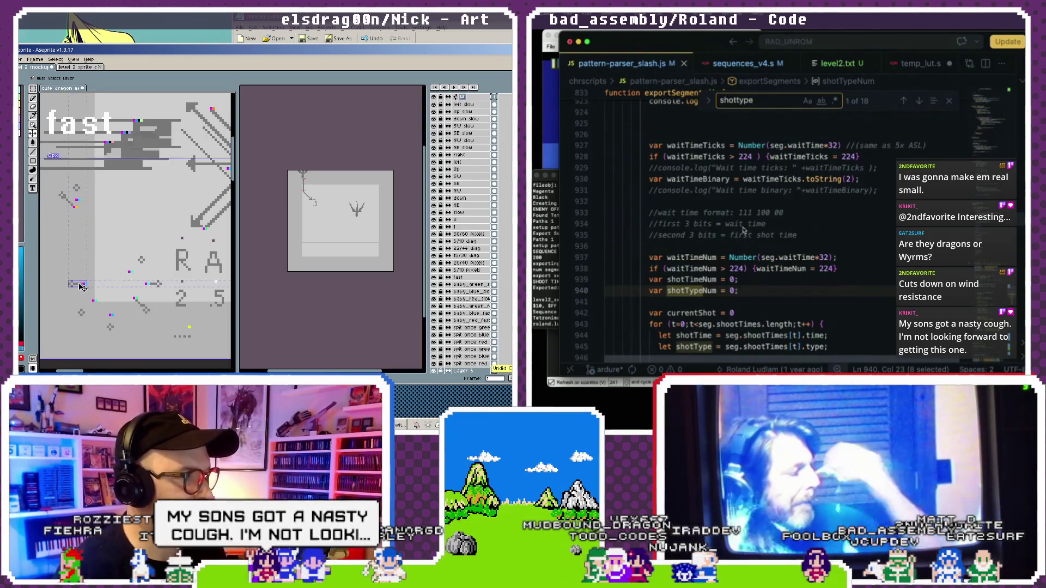
pyautogui.click(67, 213)
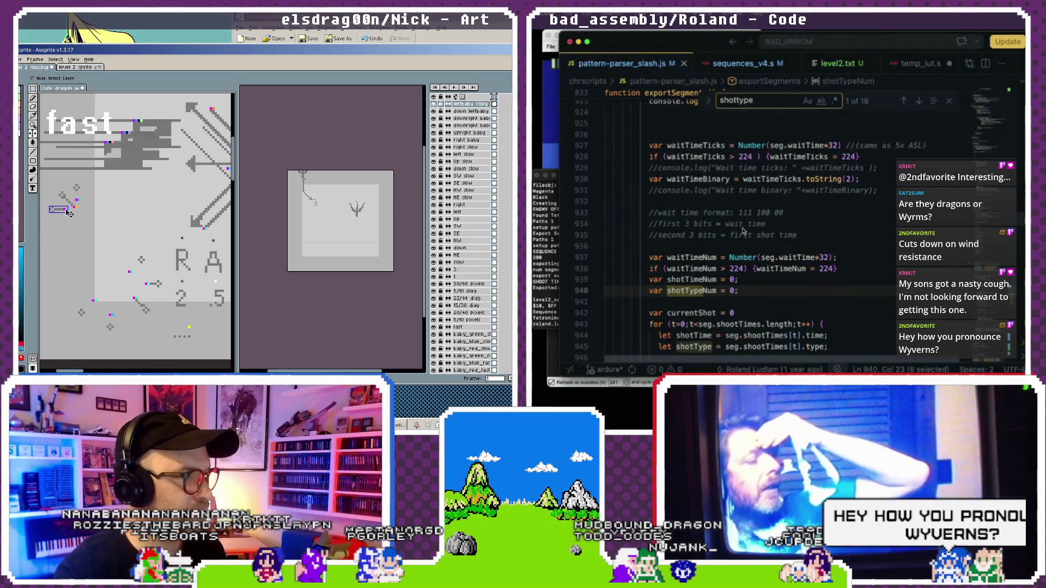
pyautogui.click(76, 237)
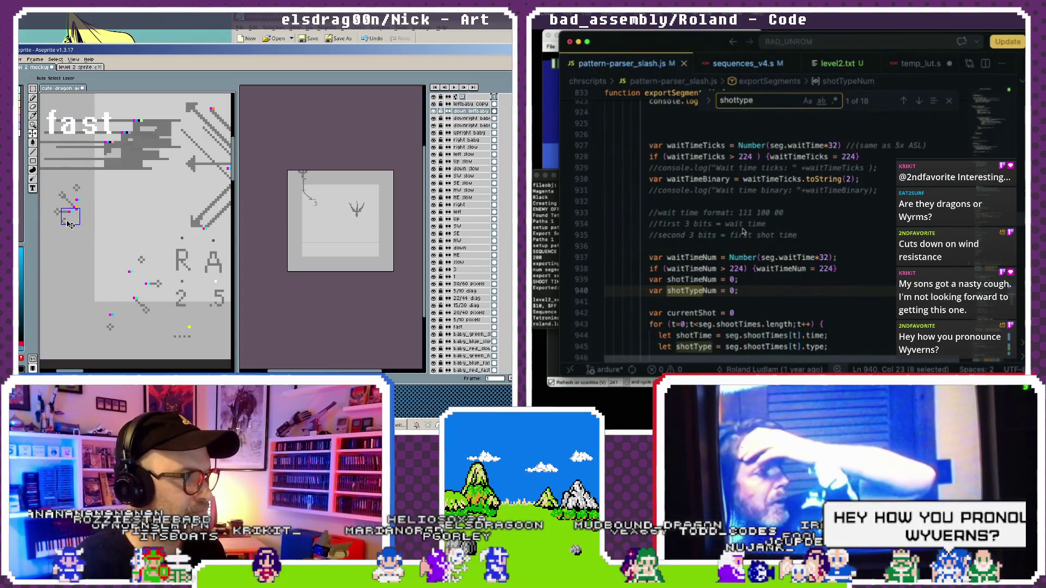
pyautogui.moveTo(113, 319); pyautogui.dragTo(112, 295)
pyautogui.moveTo(86, 225); pyautogui.dragTo(88, 216)
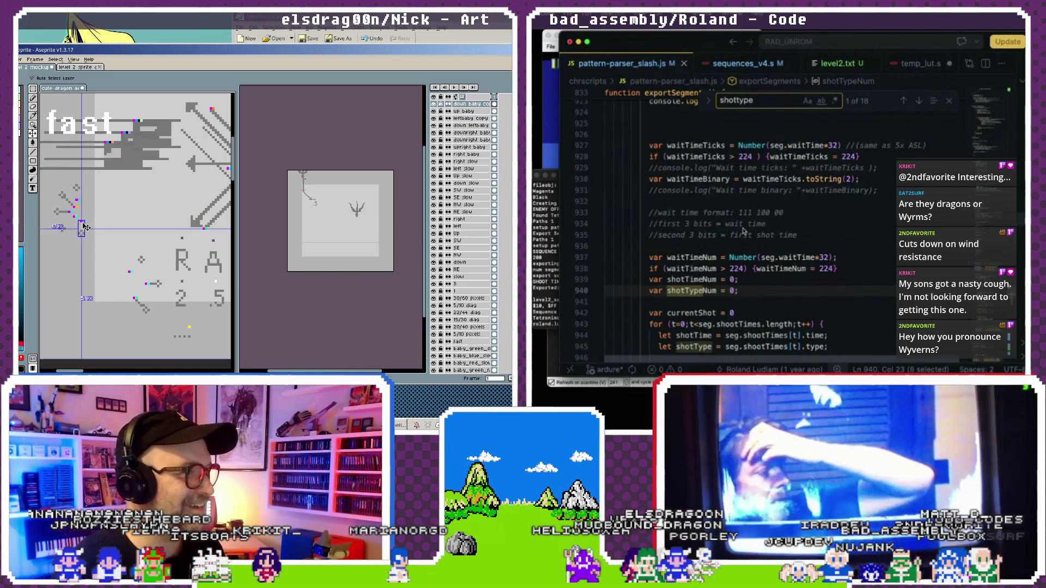
pyautogui.moveTo(146, 312); pyautogui.dragTo(101, 228)
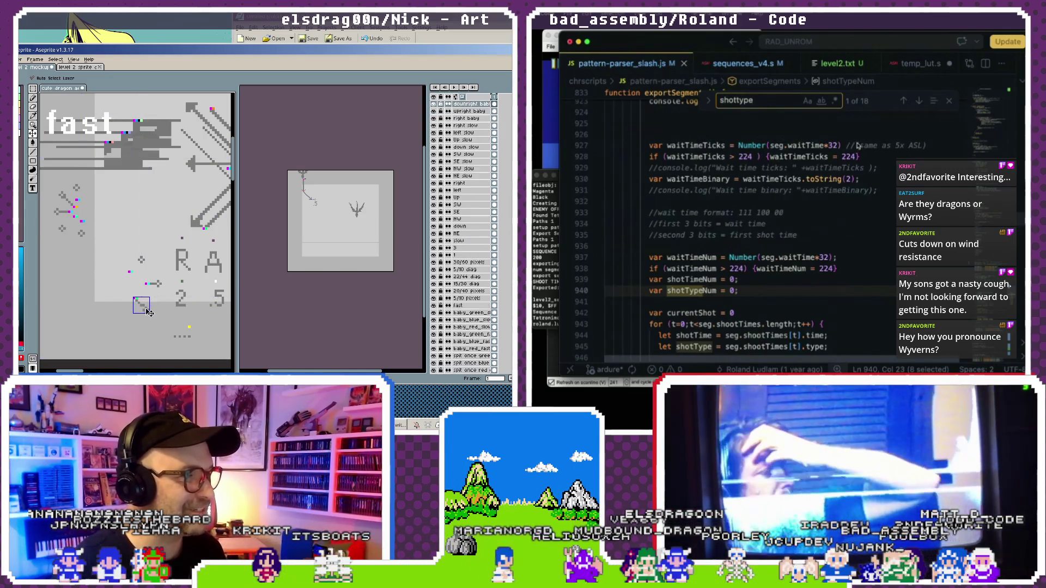
# Move the right and up-right baby arrow sprites into the arrow burst.
pyautogui.click(158, 285)
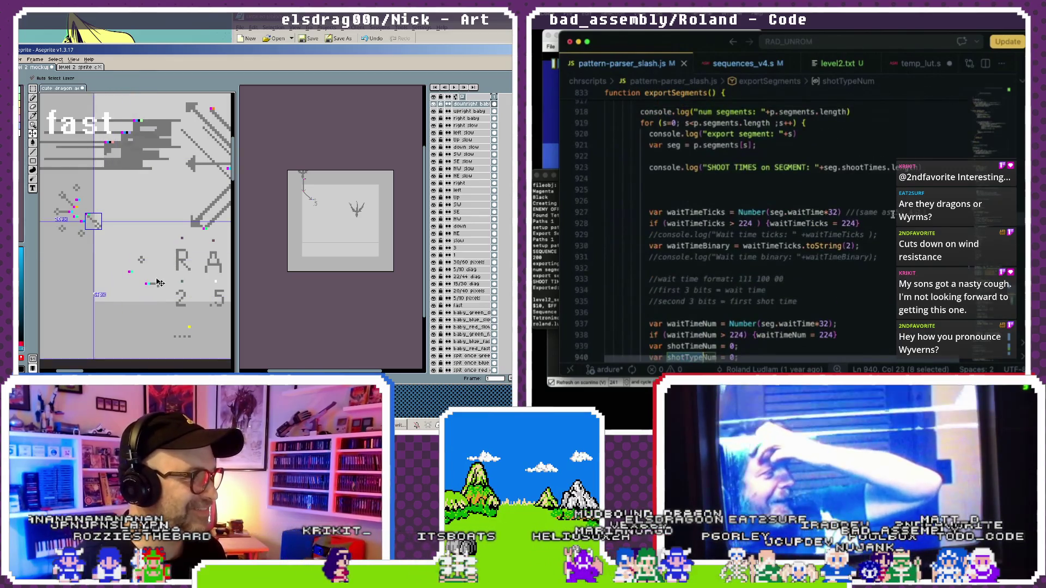
pyautogui.scroll(5, 892, 215)
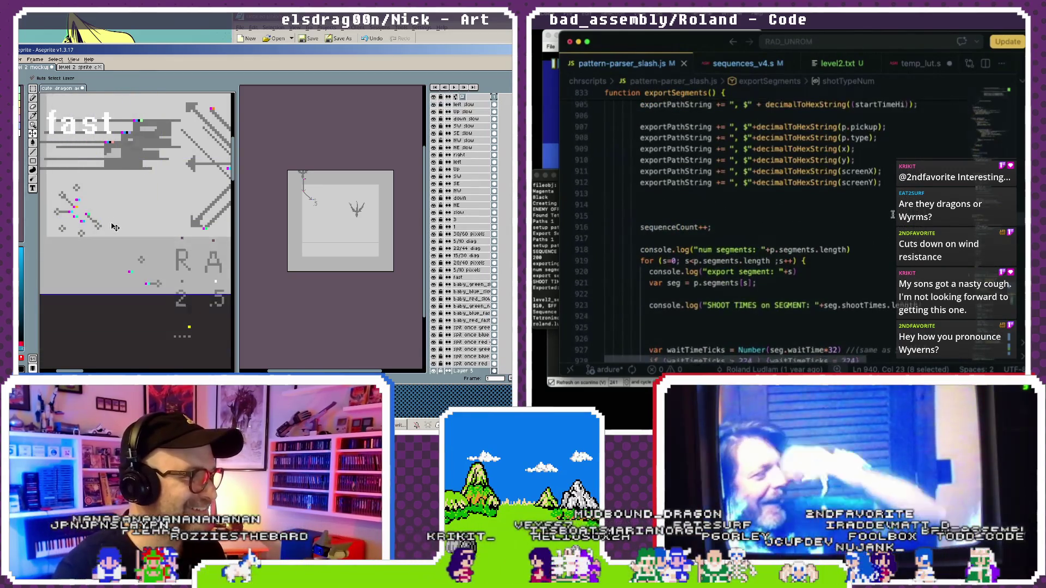
pyautogui.moveTo(158, 286); pyautogui.dragTo(143, 263)
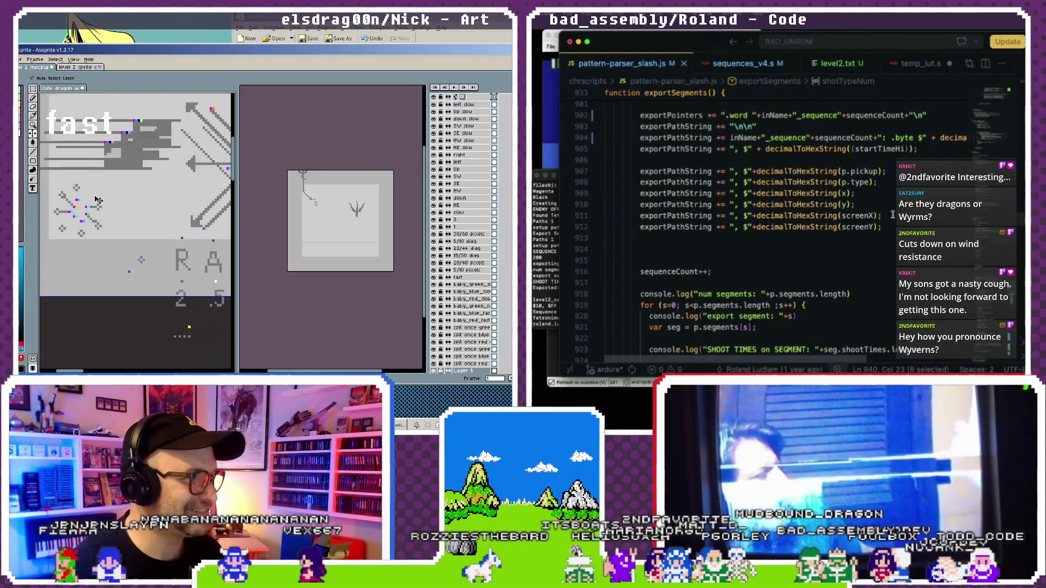
pyautogui.scroll(3, 892, 214)
pyautogui.scroll(3, 893, 214)
pyautogui.click(111, 196)
pyautogui.scroll(-5, 893, 214)
pyautogui.scroll(-6, 892, 214)
pyautogui.scroll(-5, 893, 214)
pyautogui.moveTo(111, 196)
pyautogui.mouseDown()
pyautogui.moveTo(193, 330)
pyautogui.moveTo(192, 320)
pyautogui.mouseUp()
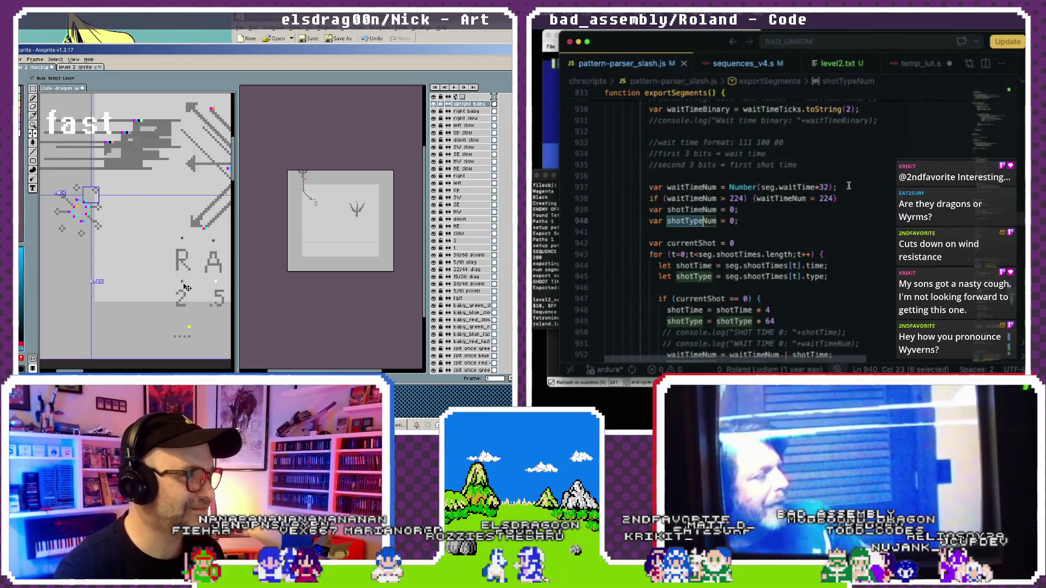
# Drag the 2 sprite left and set the dot between the 2 and 5 to form 2.5.
pyautogui.moveTo(807, 168); pyautogui.dragTo(648, 143)
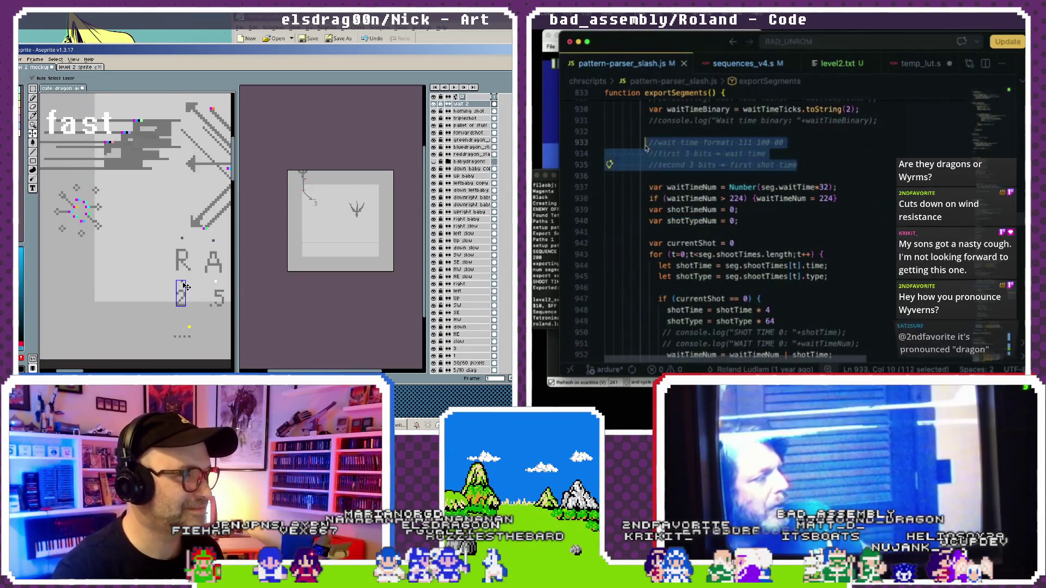
pyautogui.moveTo(184, 292); pyautogui.dragTo(57, 259)
pyautogui.hotkey('shift', 'Home')
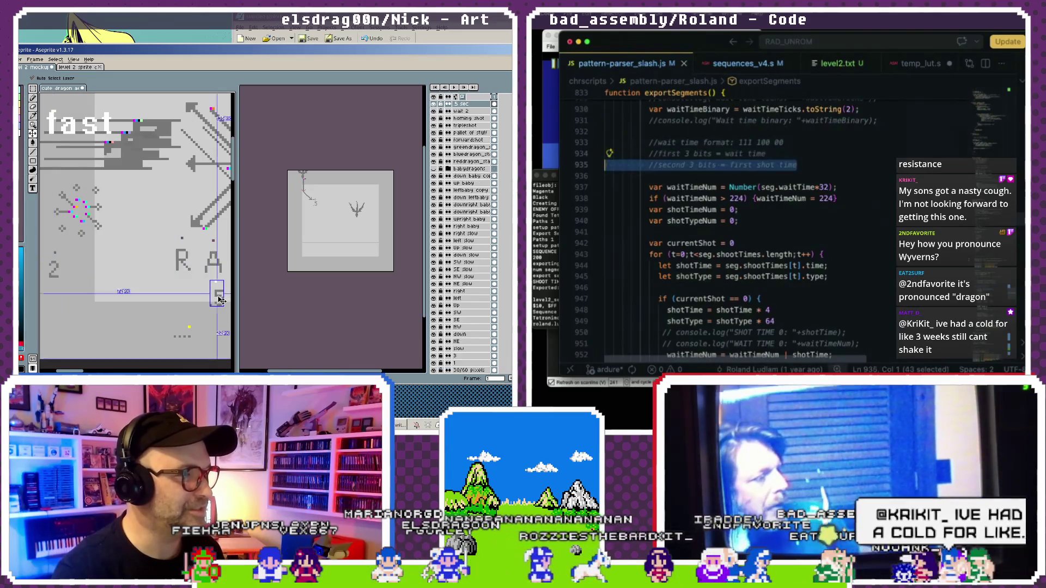
pyautogui.hotkey('ctrl', 'z')
pyautogui.scroll(-4, 712, 166)
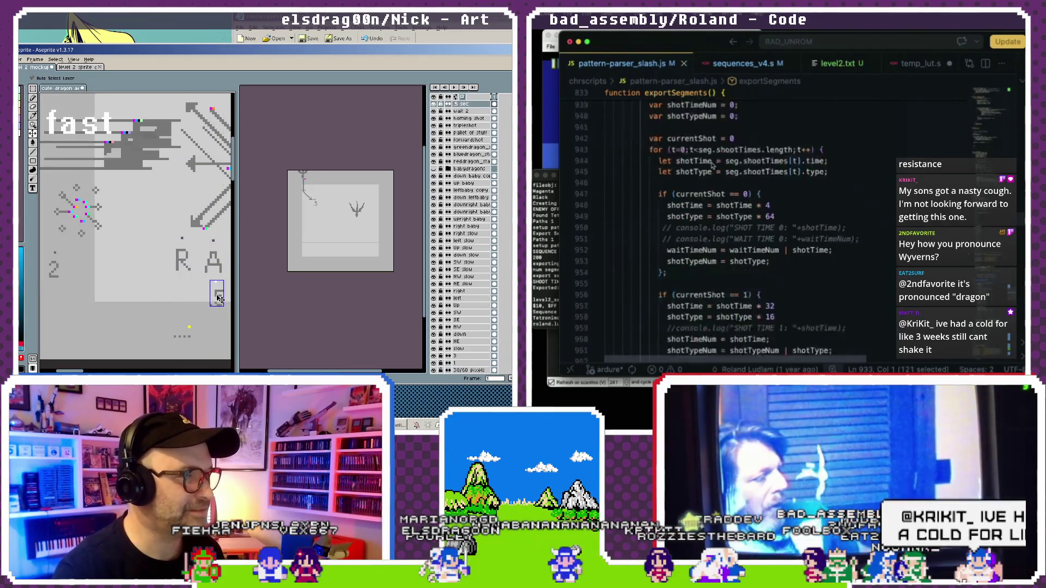
pyautogui.moveTo(217, 297); pyautogui.dragTo(71, 268)
pyautogui.moveTo(182, 336); pyautogui.dragTo(65, 274)
pyautogui.doubleClick(735, 173)
pyautogui.moveTo(191, 332); pyautogui.dragTo(69, 299)
# Move the remaining small bottom sprites into place by the 2.5 label, undoing the last change.
pyautogui.scroll(-1, 202, 326)
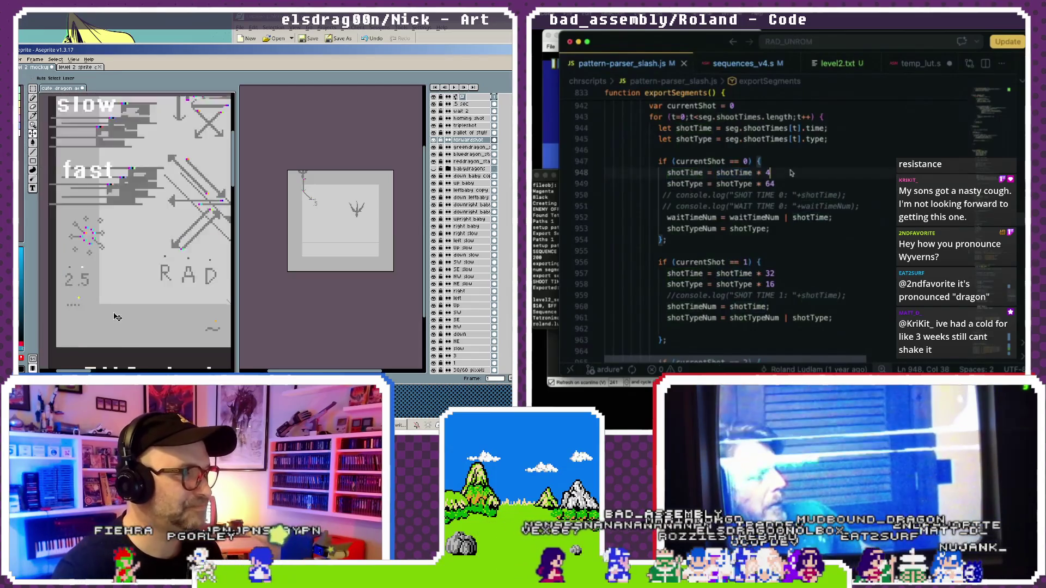
pyautogui.click(791, 173)
pyautogui.scroll(1, 791, 173)
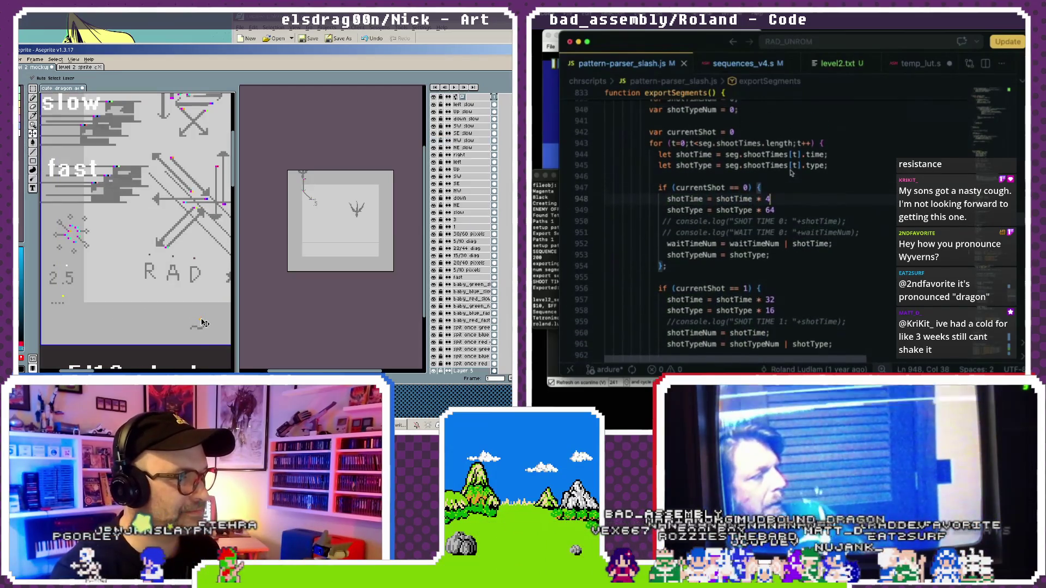
pyautogui.click(201, 325)
pyautogui.scroll(2, 791, 172)
pyautogui.scroll(2, 791, 173)
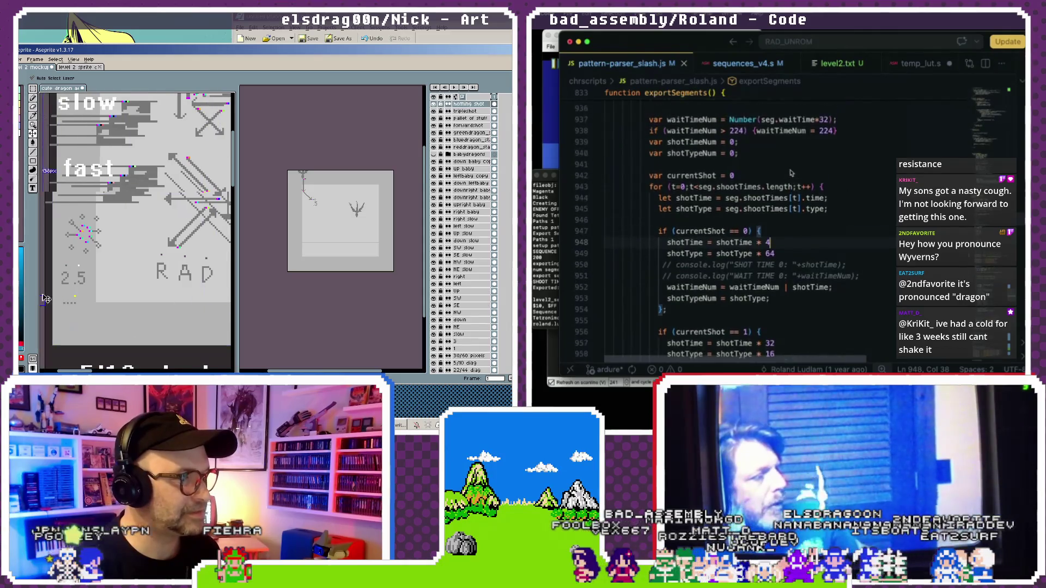
pyautogui.moveTo(202, 326); pyautogui.dragTo(101, 303)
pyautogui.scroll(2, 791, 172)
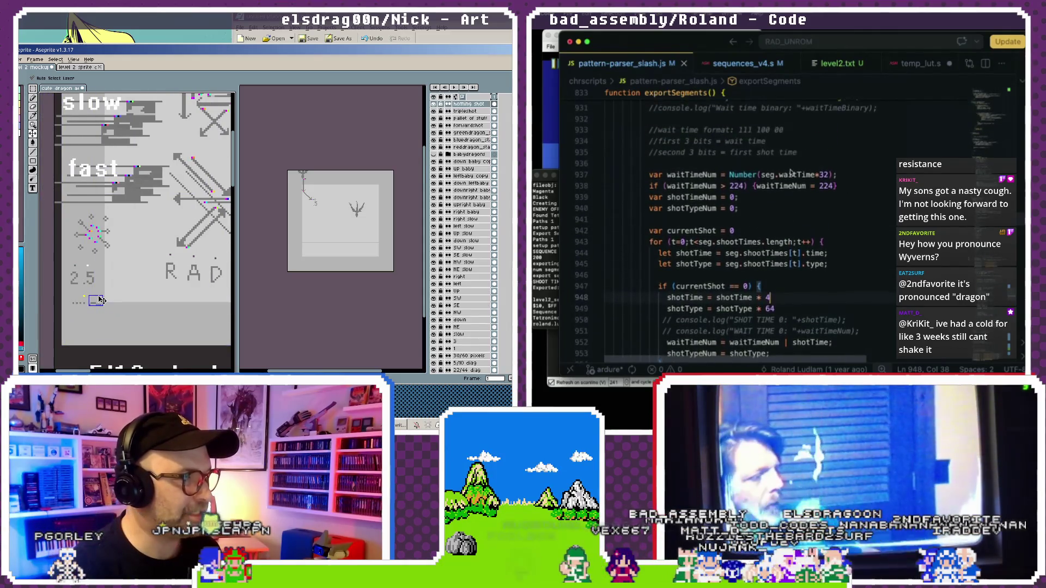
pyautogui.hscroll(2, 164, 322)
pyautogui.scroll(2, 791, 172)
pyautogui.click(223, 328)
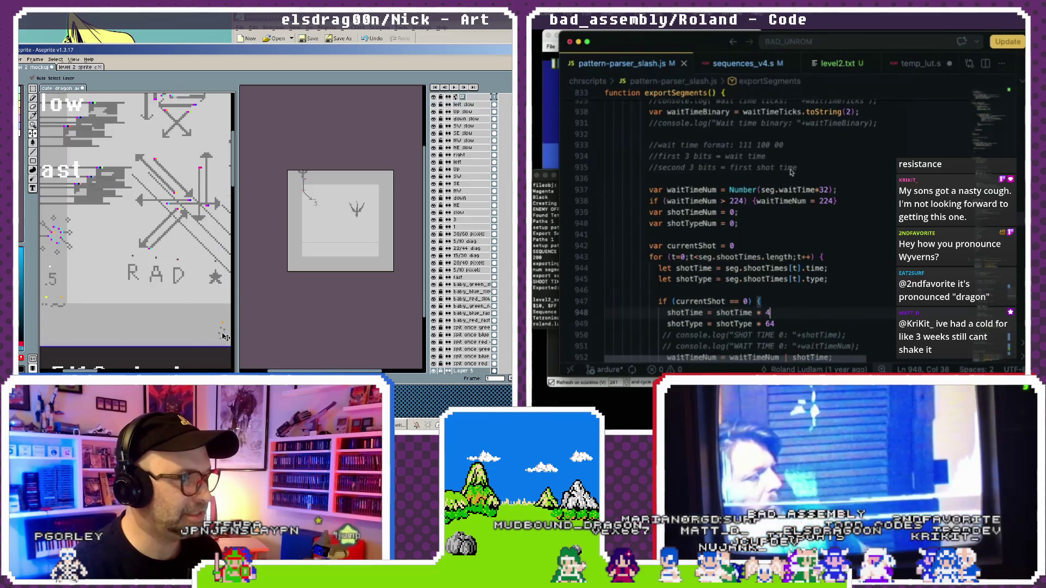
pyautogui.scroll(3, 791, 173)
pyautogui.hotkey('ctrl', 'z')
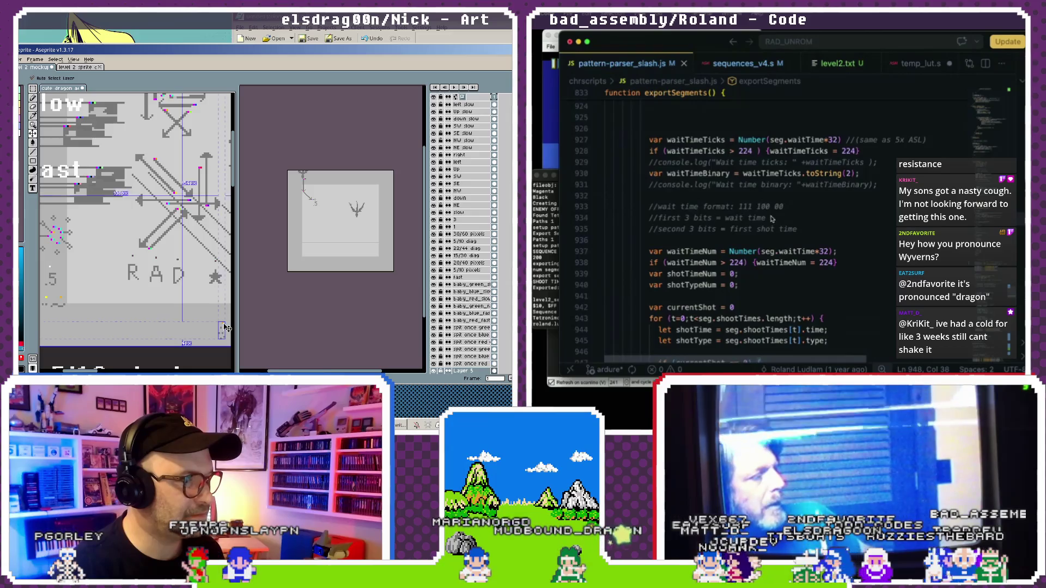
pyautogui.click(771, 229)
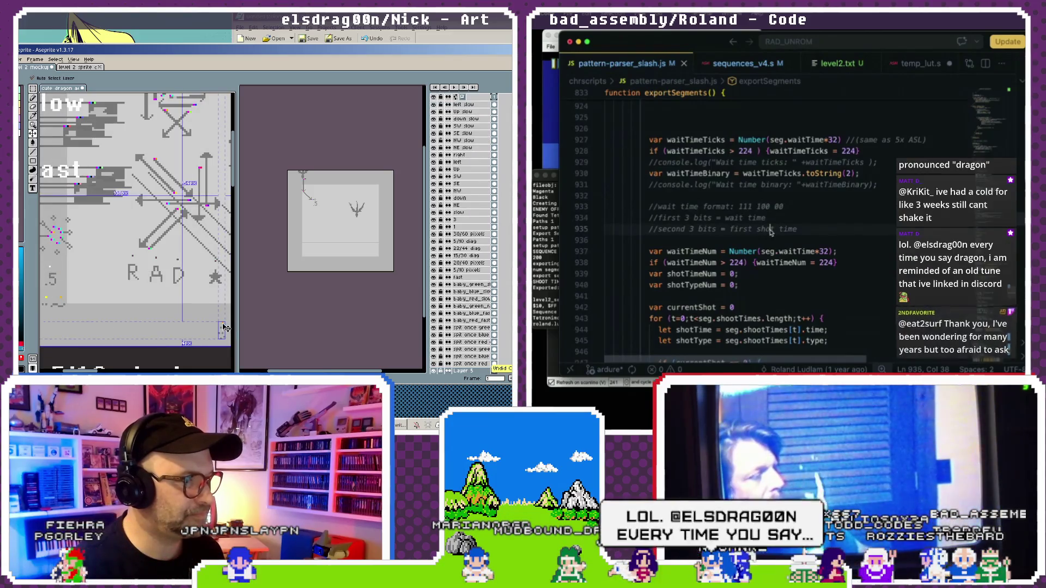
pyautogui.click(223, 328)
pyautogui.scroll(1, 771, 231)
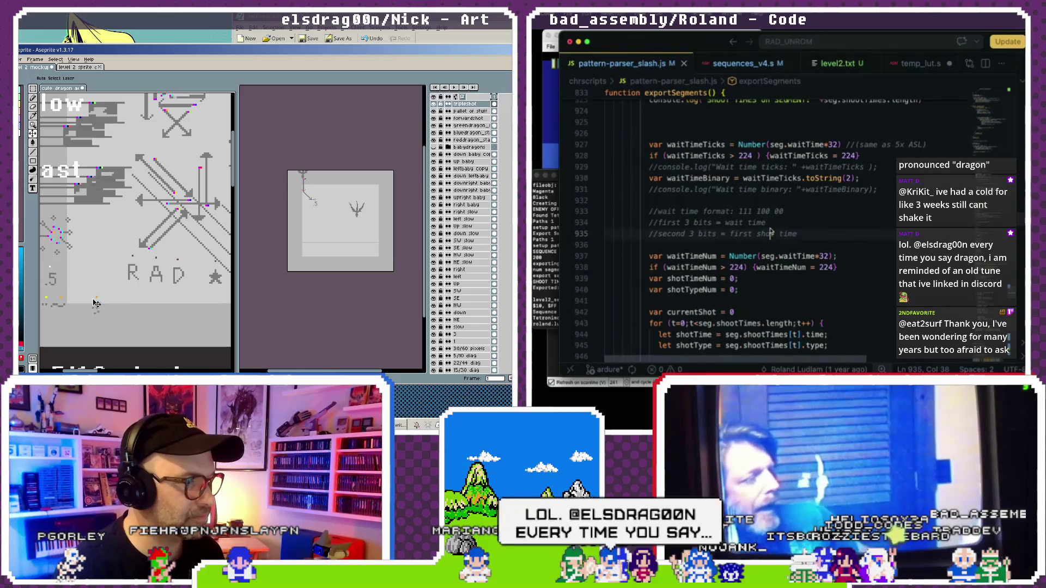
pyautogui.scroll(2, 771, 232)
pyautogui.scroll(2, 771, 232)
pyautogui.scroll(2, 771, 232)
pyautogui.hscroll(-2, 121, 281)
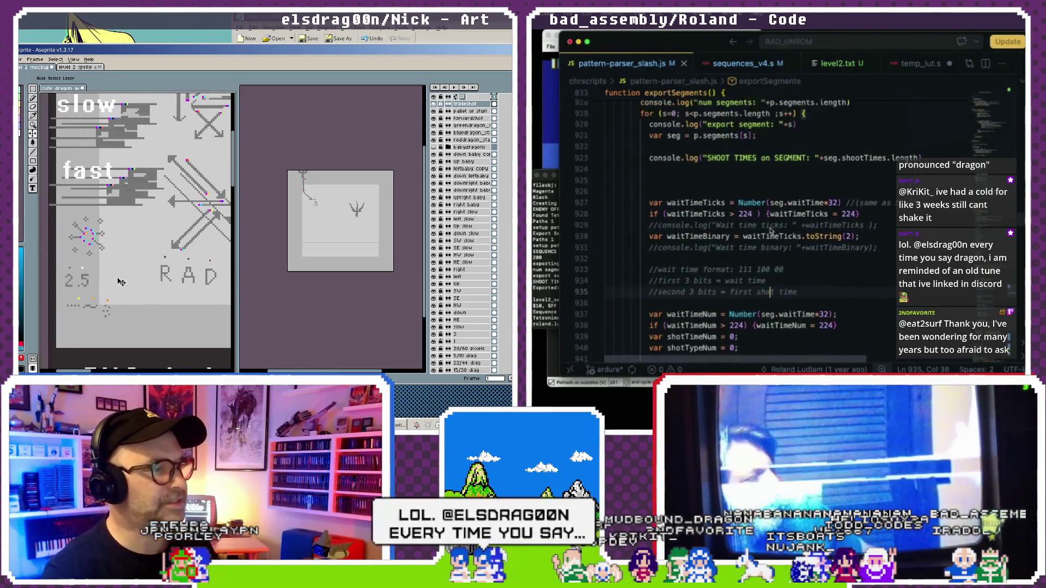
pyautogui.scroll(2, 771, 231)
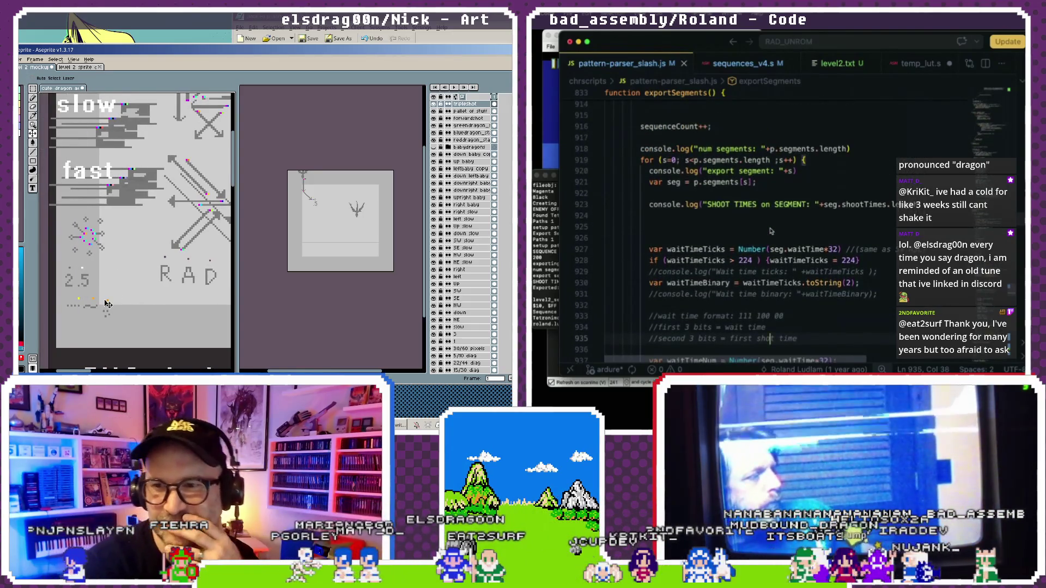
pyautogui.scroll(3, 771, 231)
pyautogui.scroll(-4, 771, 231)
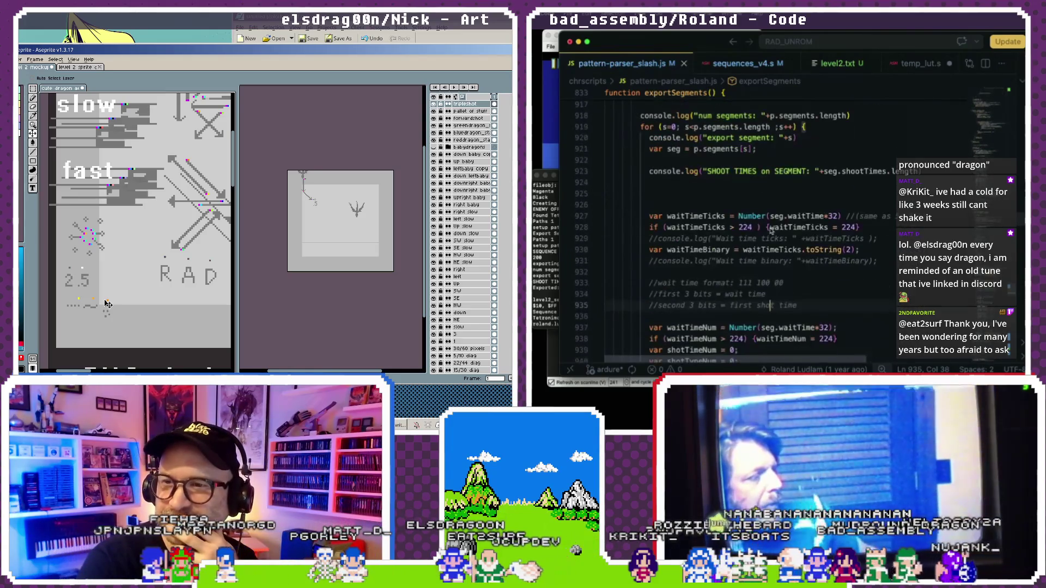
pyautogui.scroll(-1, 771, 231)
pyautogui.scroll(-1, 771, 231)
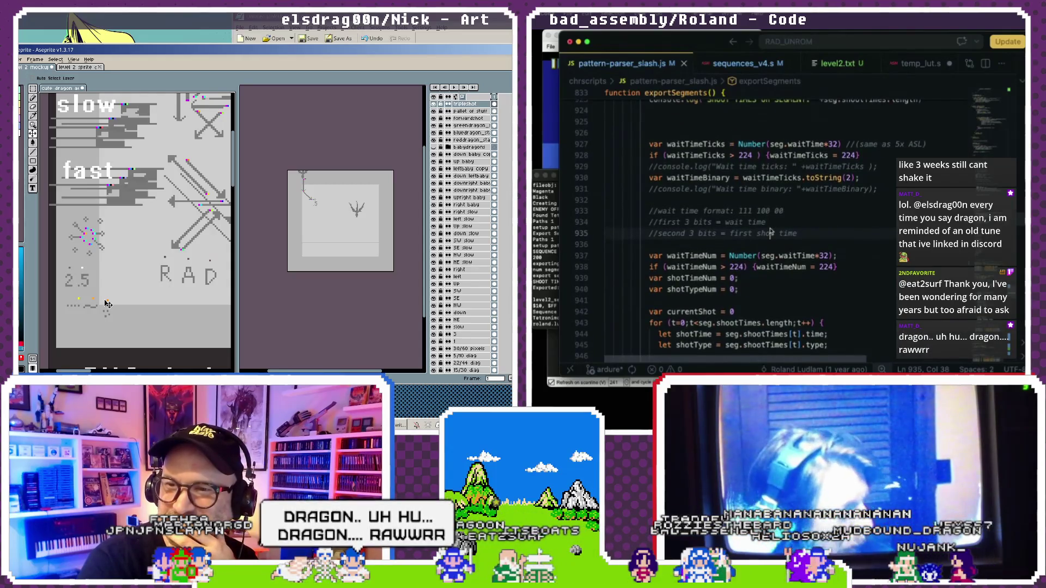
pyautogui.hscroll(1, 786, 220)
pyautogui.scroll(-3, 786, 220)
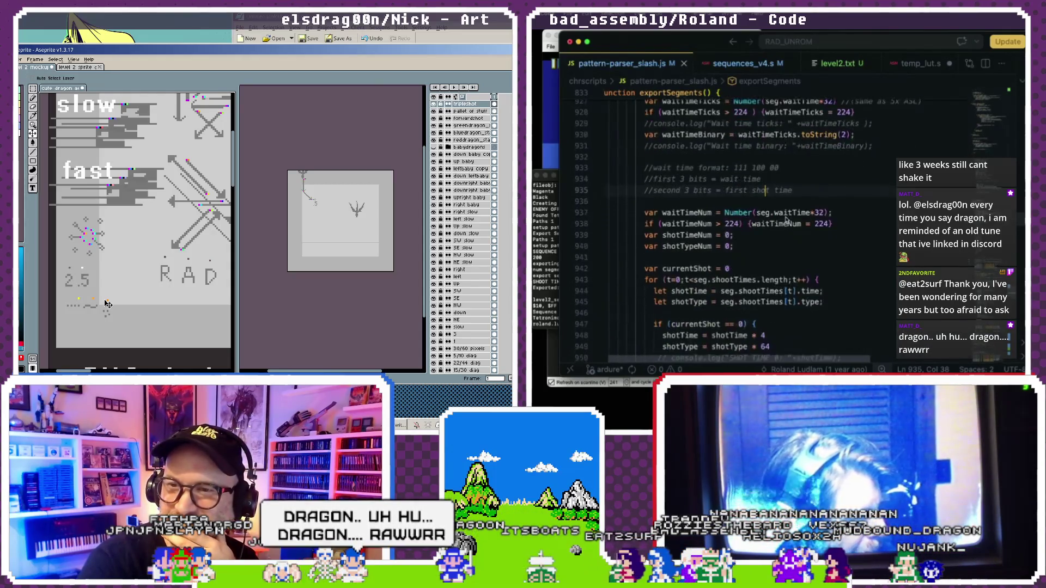
pyautogui.scroll(-3, 786, 220)
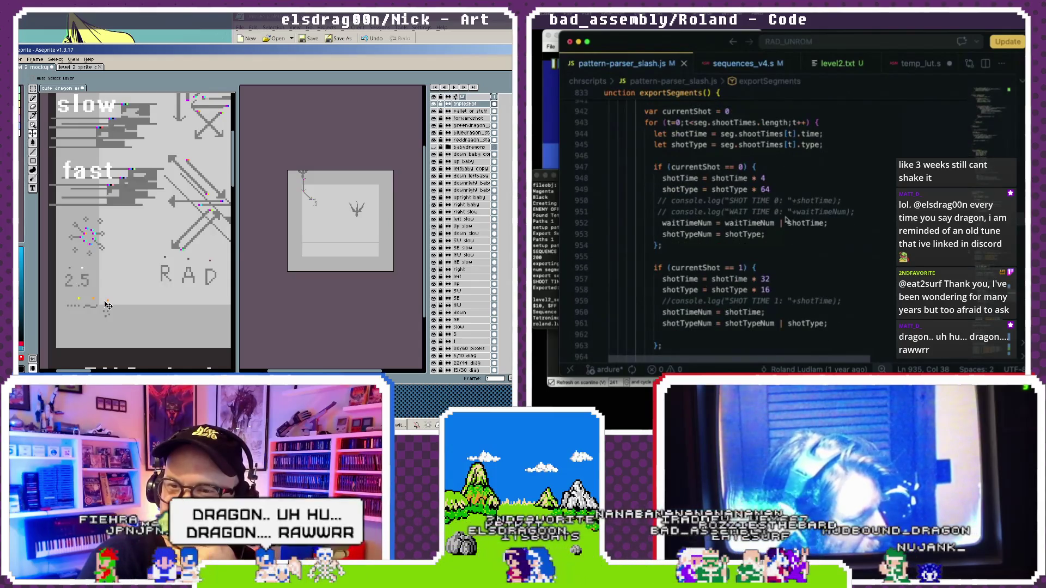
pyautogui.scroll(-3, 786, 220)
pyautogui.scroll(-3, 786, 219)
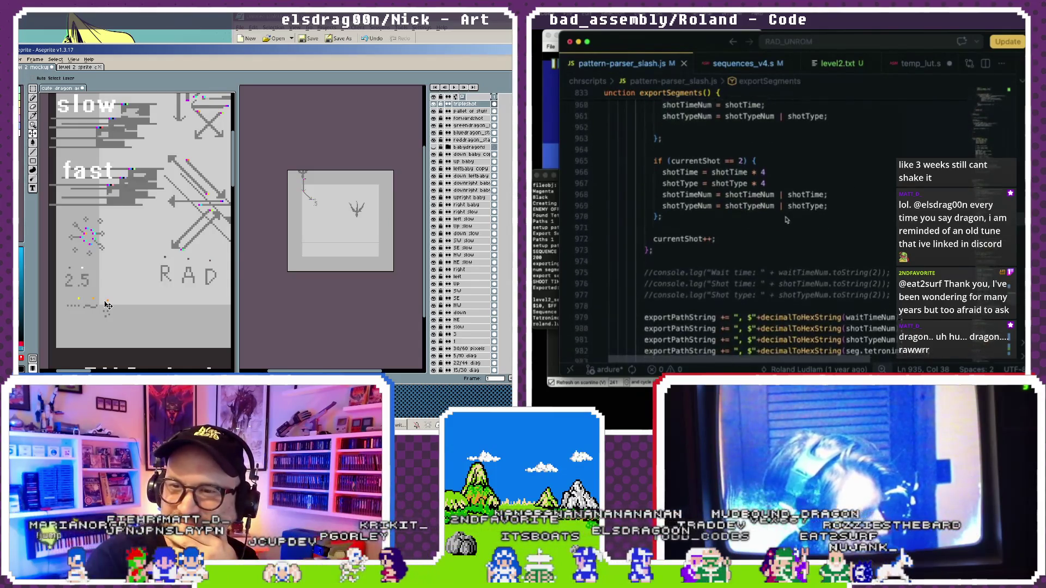
pyautogui.scroll(-1, 786, 220)
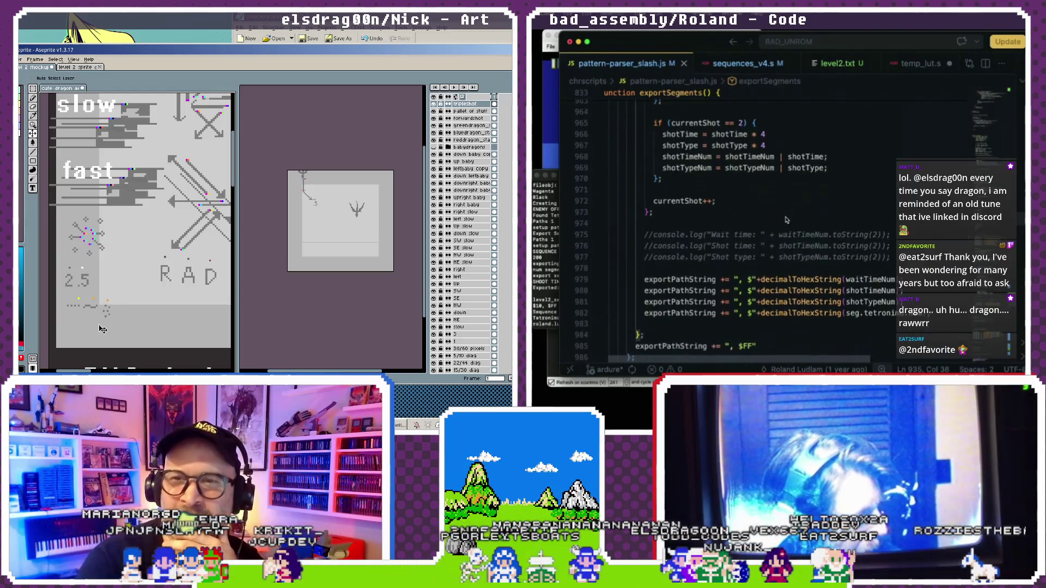
pyautogui.scroll(-1, 792, 243)
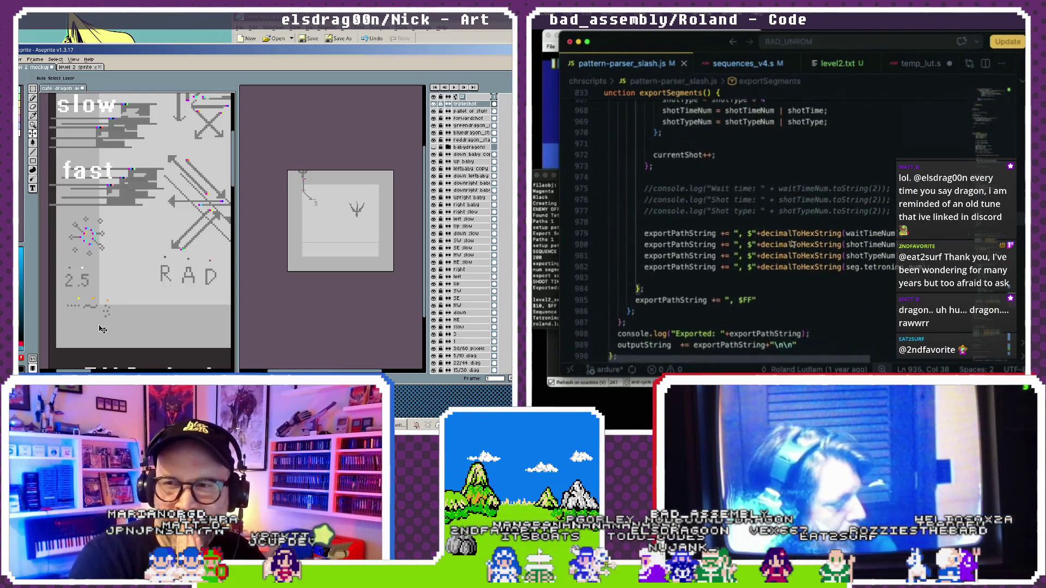
pyautogui.scroll(-3, 794, 243)
pyautogui.scroll(-1, 794, 244)
pyautogui.scroll(-3, 793, 244)
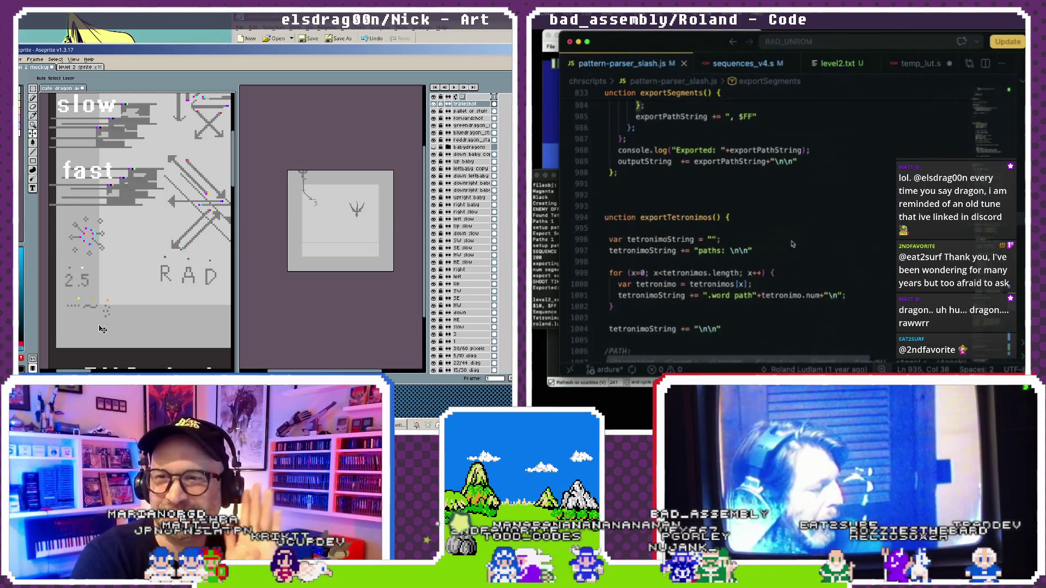
pyautogui.scroll(-2, 792, 244)
pyautogui.scroll(-2, 792, 244)
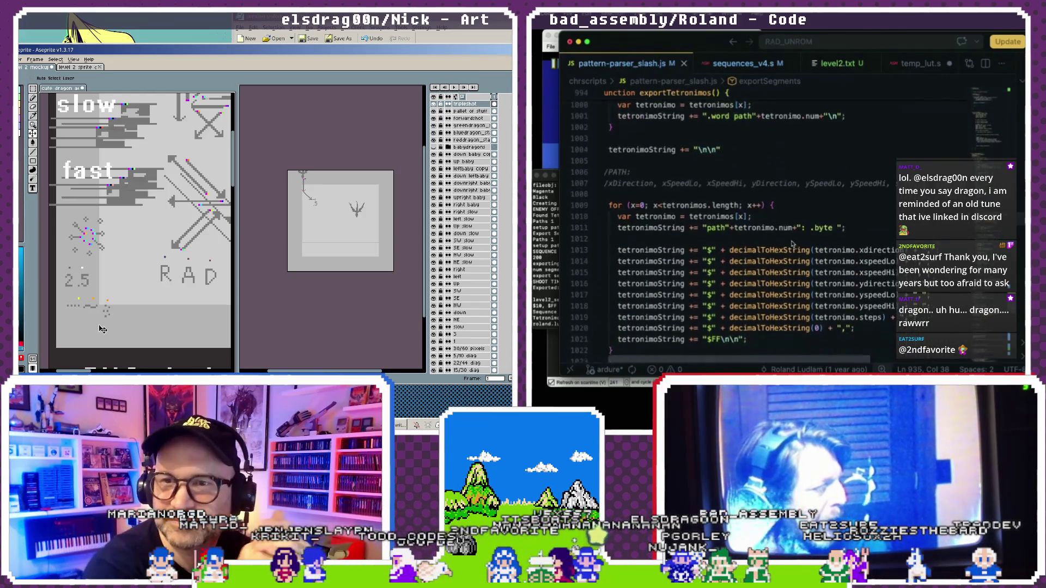
pyautogui.scroll(-1, 793, 244)
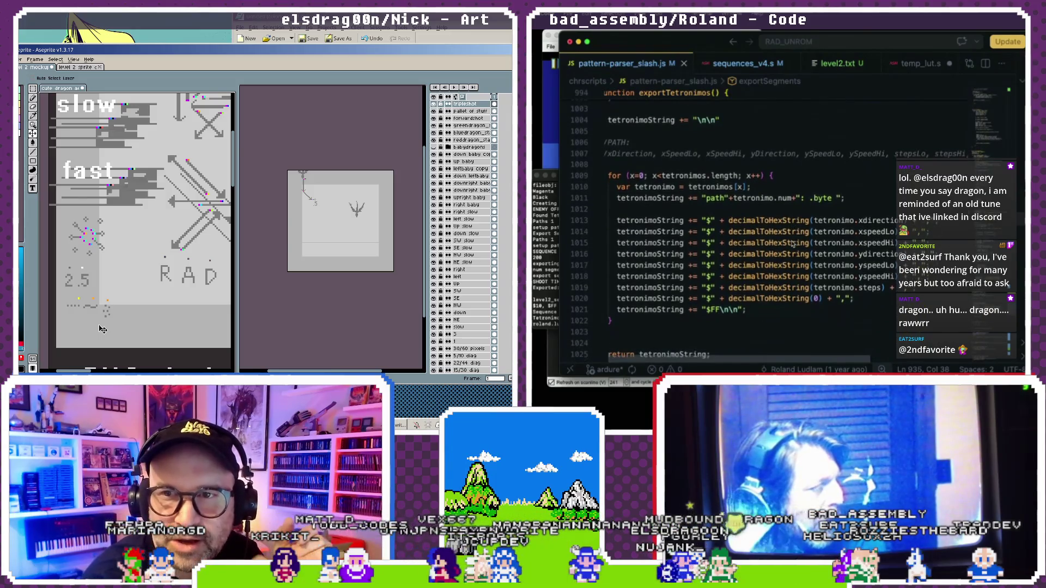
pyautogui.scroll(-3, 793, 245)
pyautogui.scroll(-1, 793, 245)
pyautogui.scroll(-4, 793, 244)
pyautogui.scroll(-2, 793, 245)
pyautogui.scroll(-1, 793, 244)
pyautogui.scroll(-2, 793, 245)
pyautogui.scroll(-1, 793, 244)
pyautogui.scroll(-1, 792, 244)
pyautogui.scroll(-1, 792, 243)
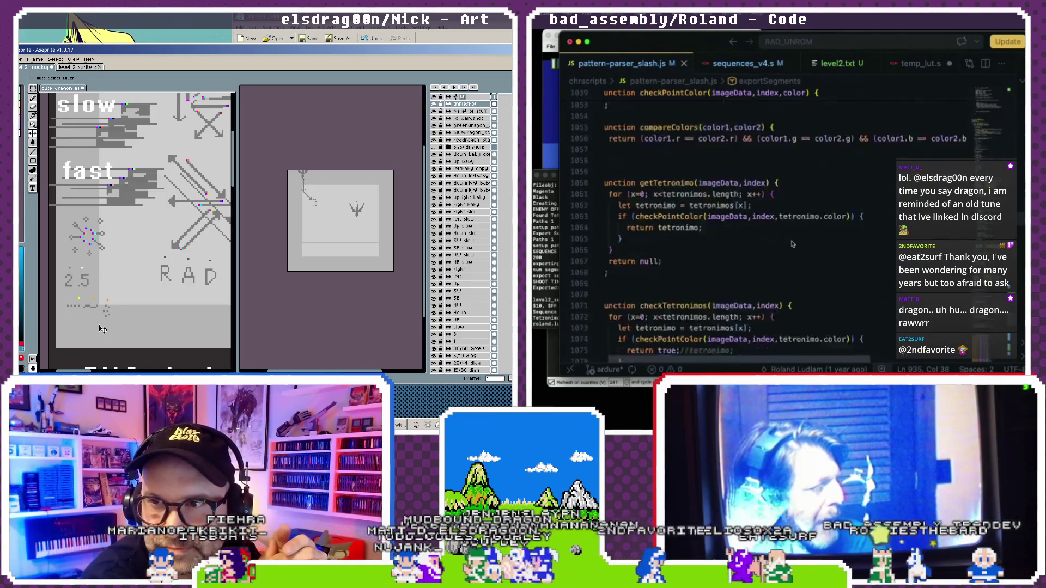
pyautogui.scroll(-4, 793, 243)
pyautogui.scroll(-6, 793, 244)
pyautogui.scroll(-2, 793, 243)
pyautogui.scroll(-2, 793, 244)
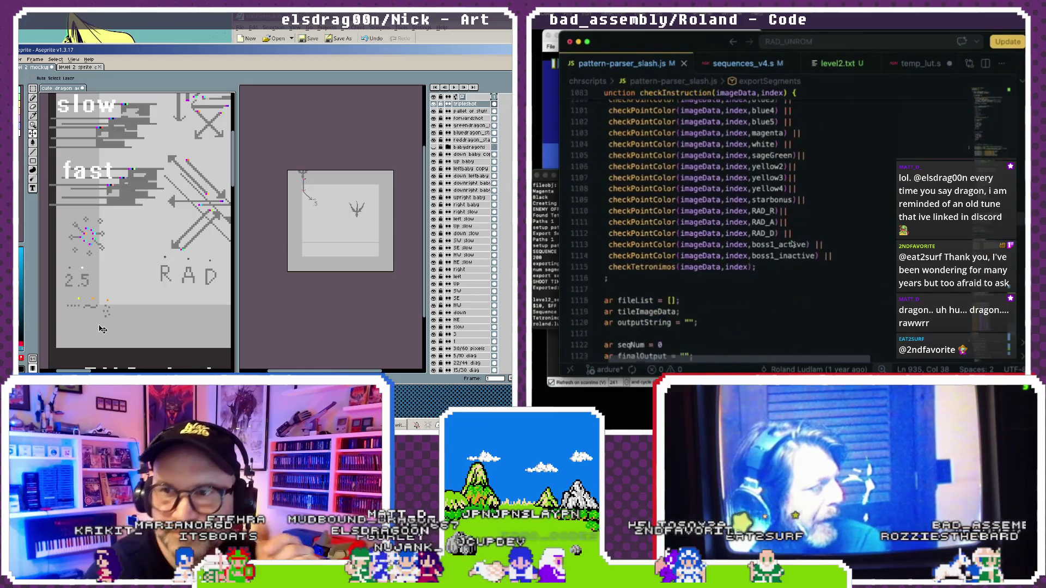
pyautogui.scroll(8, 792, 243)
pyautogui.scroll(10, 792, 244)
pyautogui.scroll(10, 793, 243)
pyautogui.scroll(10, 792, 244)
pyautogui.scroll(10, 793, 243)
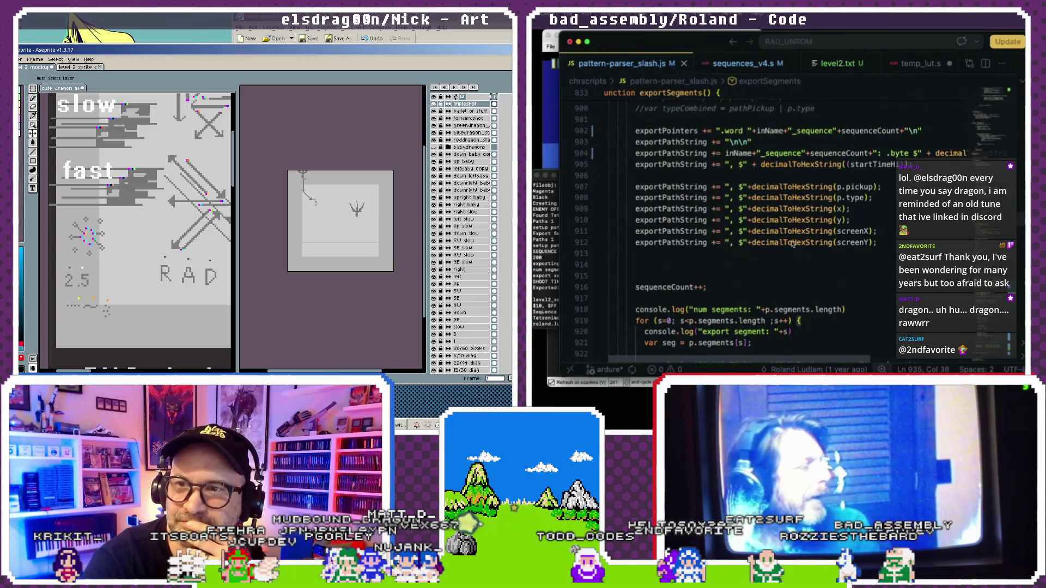
pyautogui.scroll(3, 793, 243)
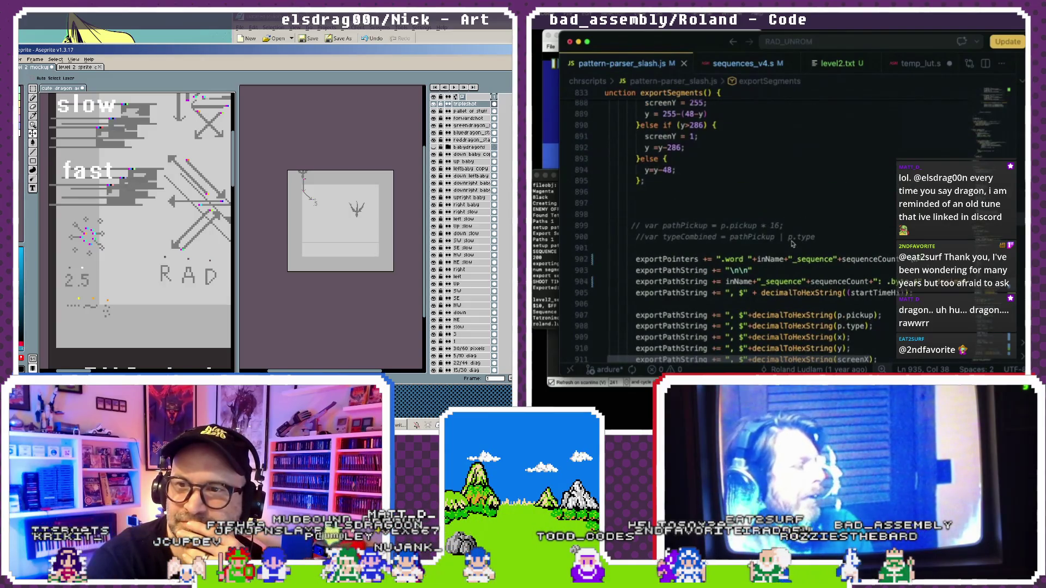
pyautogui.scroll(1, 793, 244)
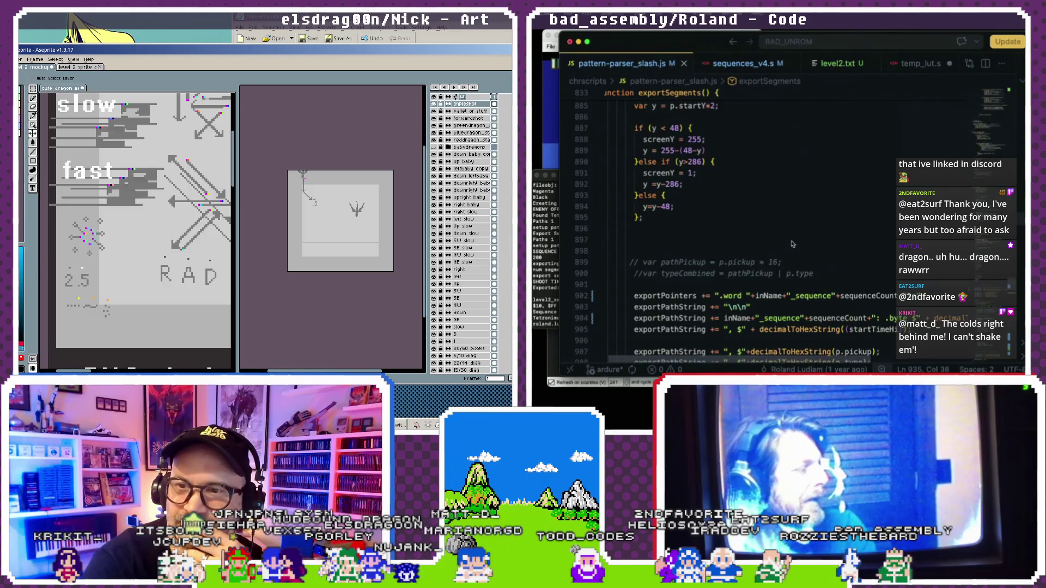
pyautogui.scroll(2, 793, 243)
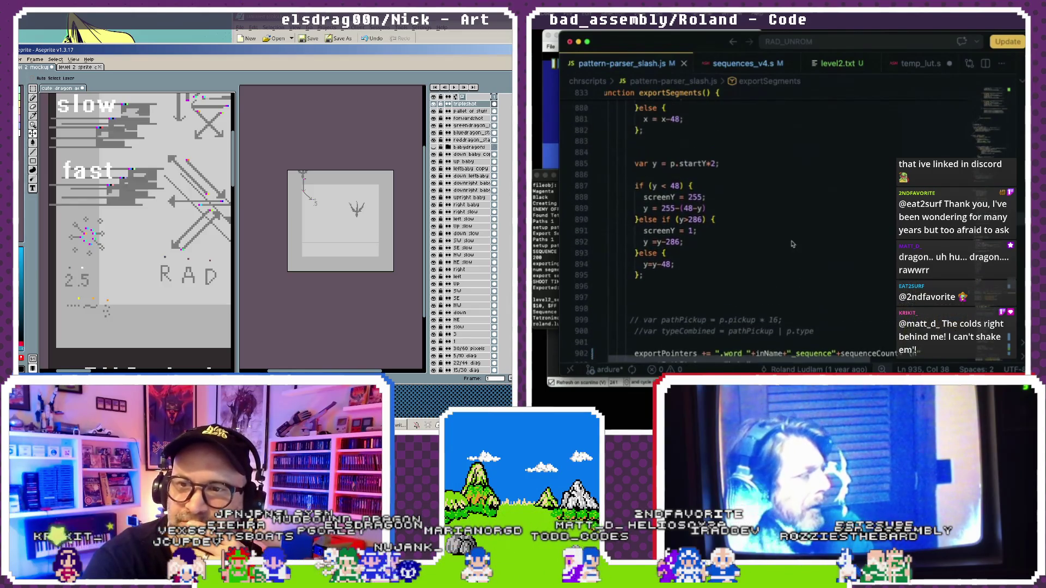
pyautogui.scroll(3, 793, 244)
pyautogui.scroll(5, 793, 243)
pyautogui.scroll(3, 793, 244)
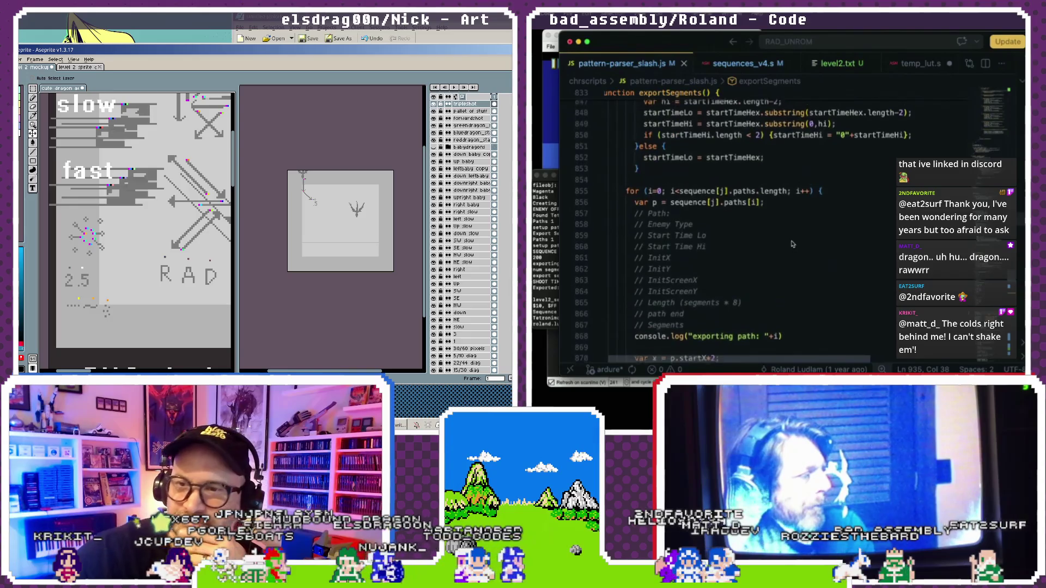
pyautogui.scroll(3, 793, 243)
pyautogui.scroll(2, 793, 243)
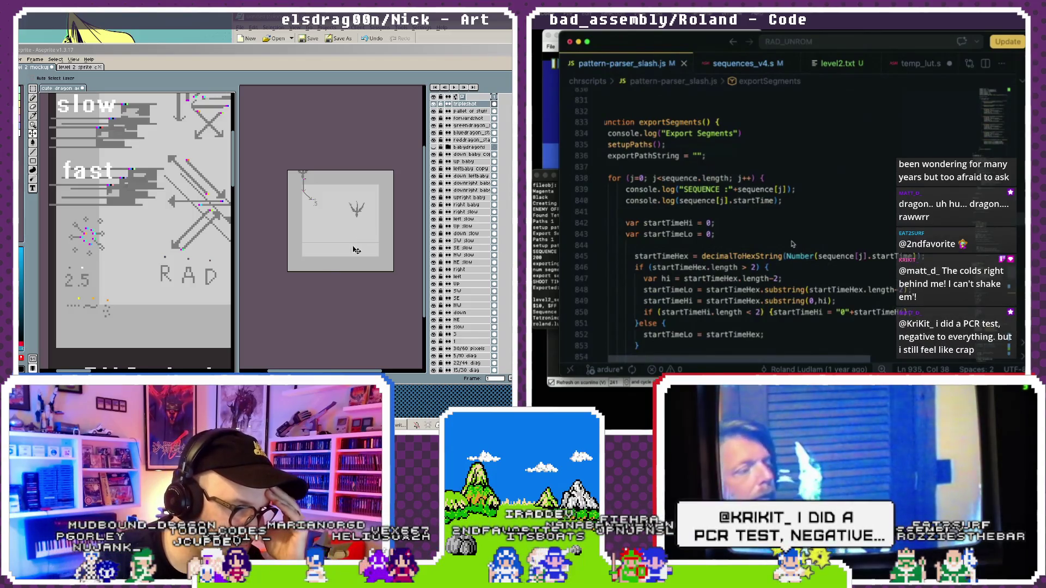
pyautogui.scroll(-2, 101, 310)
# Widen the canvas beside the preview and zoom and pan until the whole sprite sheet shows.
pyautogui.moveTo(149, 267); pyautogui.dragTo(133, 276)
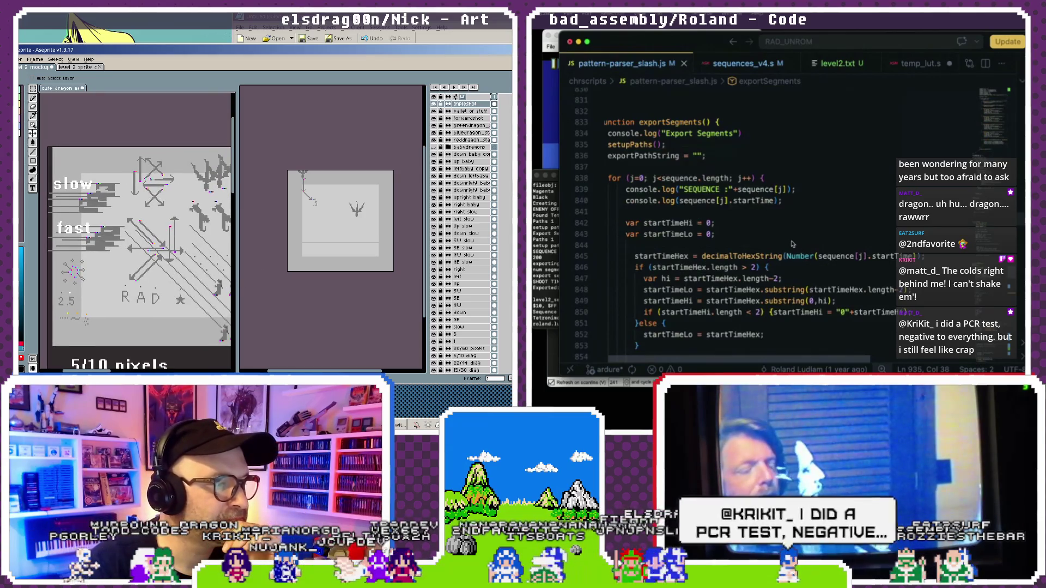
pyautogui.moveTo(236, 280); pyautogui.dragTo(291, 280)
pyautogui.scroll(-1, 229, 276)
pyautogui.moveTo(187, 276); pyautogui.dragTo(166, 224)
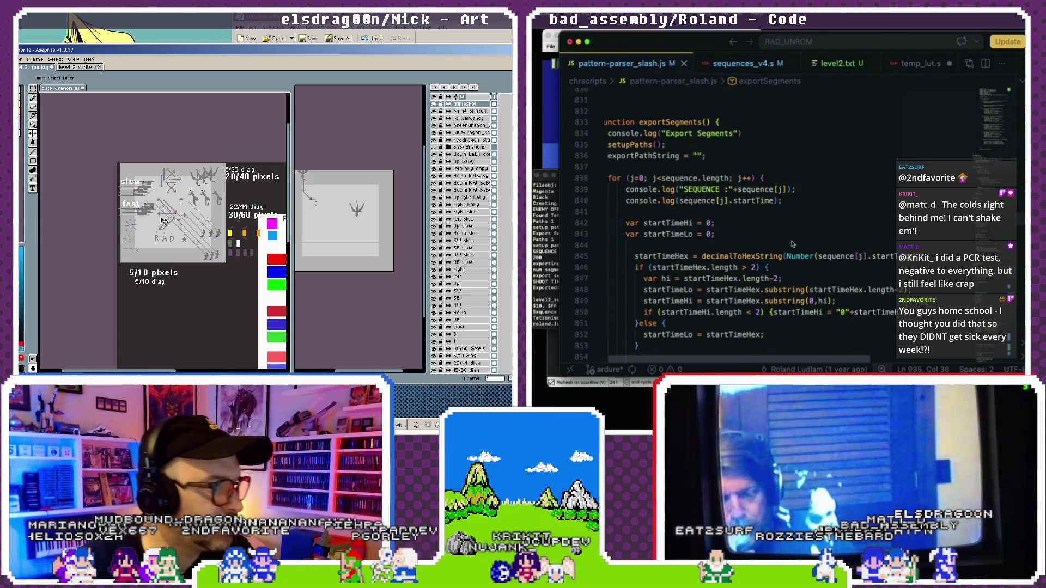
pyautogui.scroll(1, 158, 224)
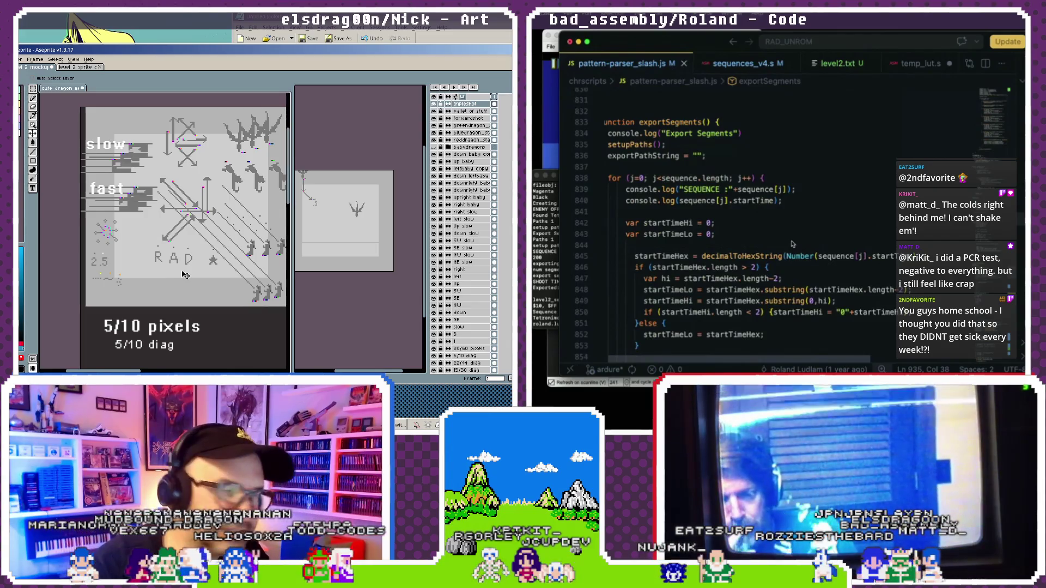
pyautogui.click(162, 262)
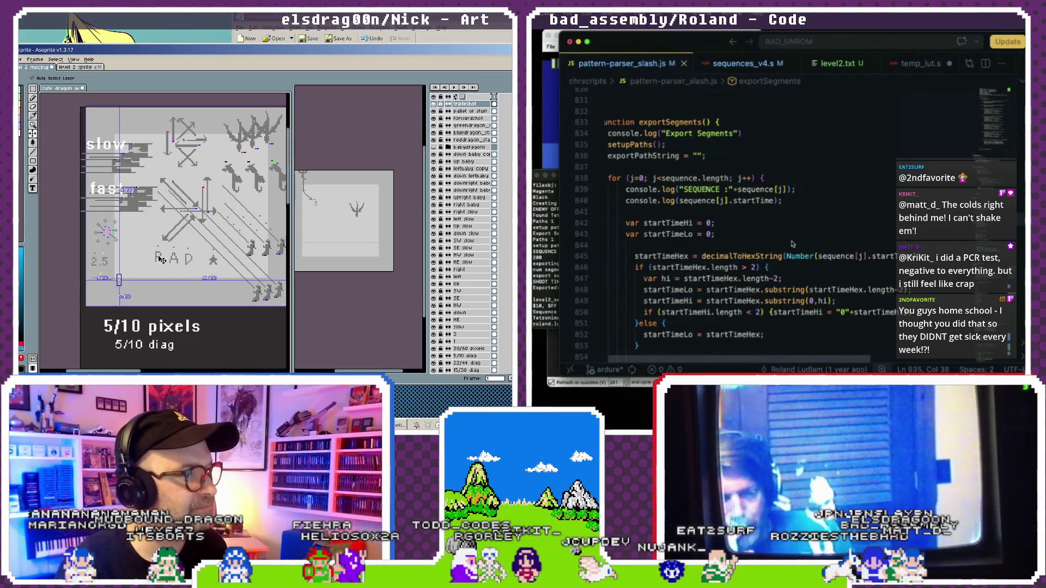
# Drag the A and the star up beside the R in the top-left corner, spelling RAD.
pyautogui.click(159, 262)
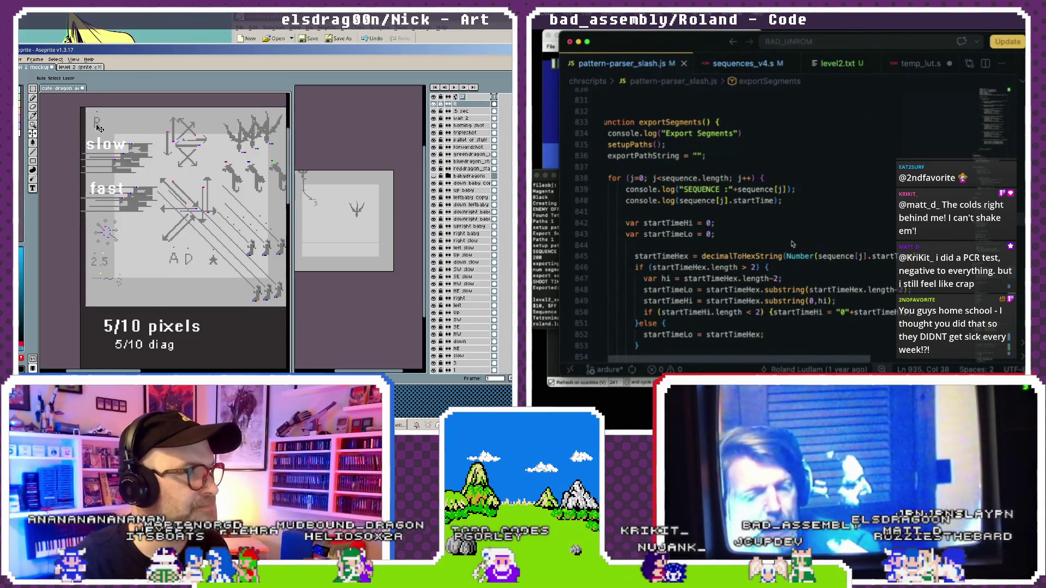
pyautogui.click(175, 263)
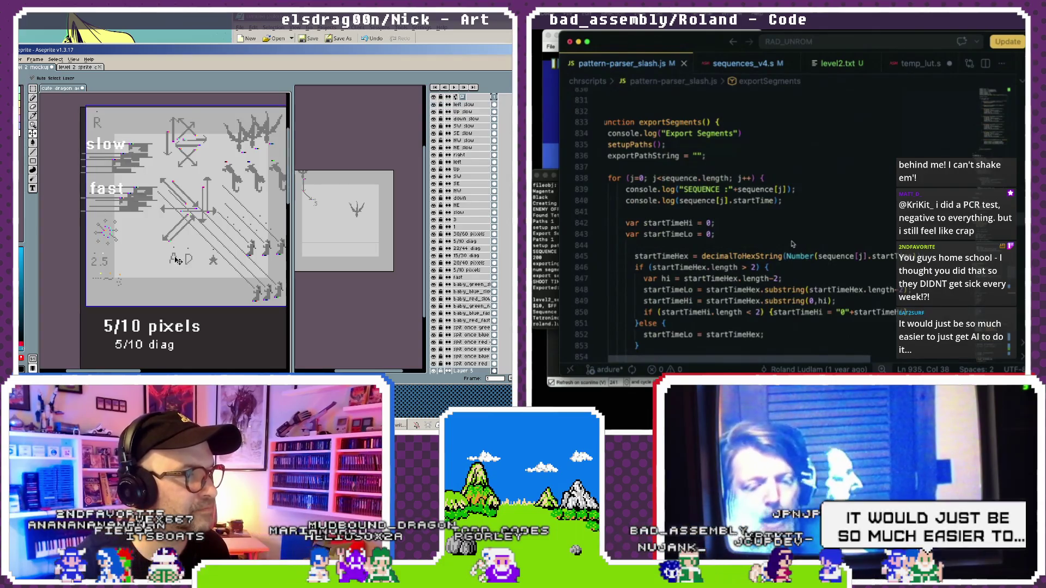
pyautogui.click(176, 259)
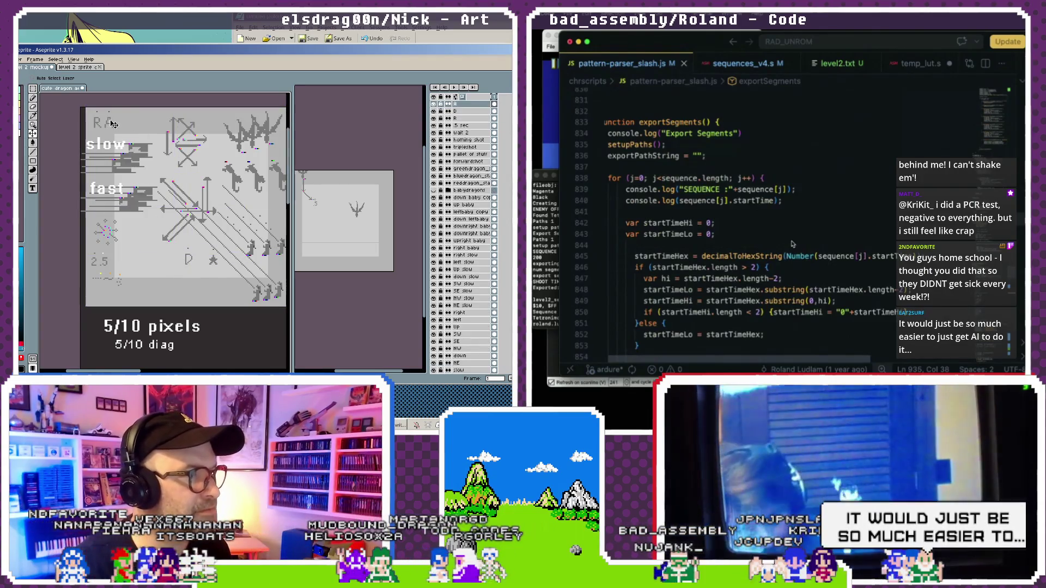
pyautogui.press('ctrl')
pyautogui.moveTo(189, 258); pyautogui.dragTo(136, 129)
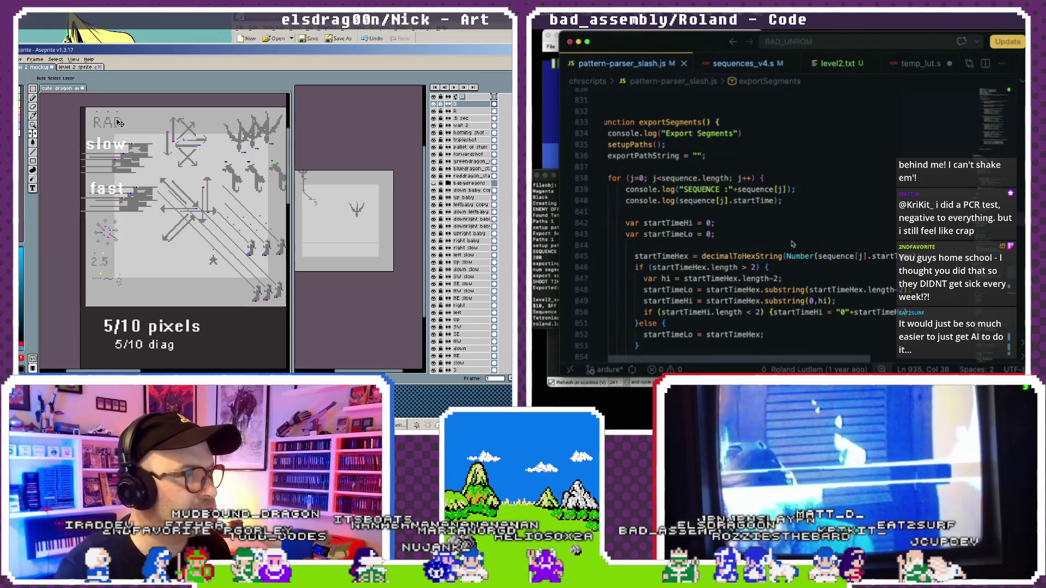
pyautogui.moveTo(226, 272); pyautogui.dragTo(135, 127)
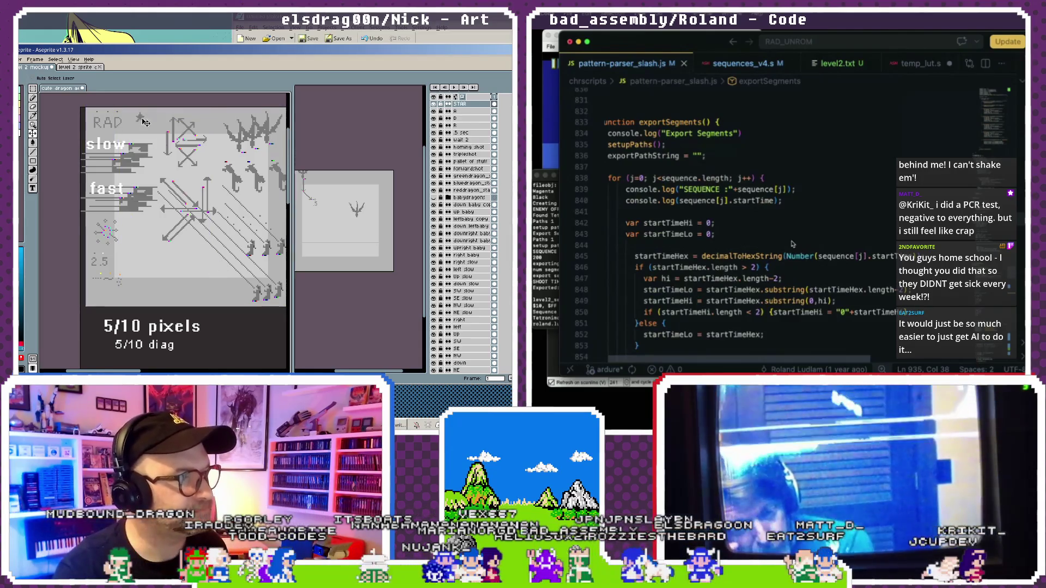
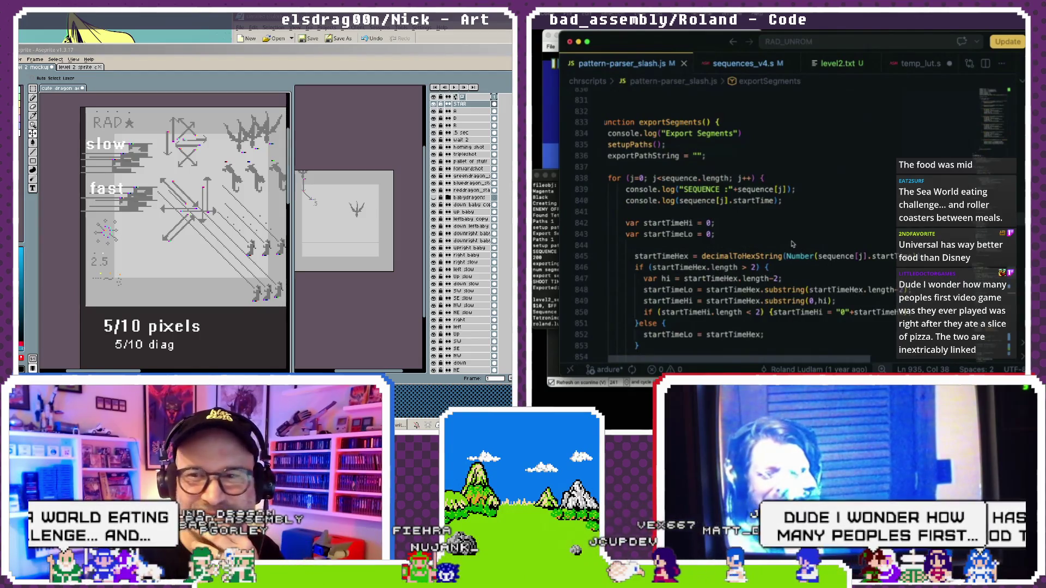
# Return to the dragon sprite sheet and pan across the lower sprites and arrows.
pyautogui.click(347, 264)
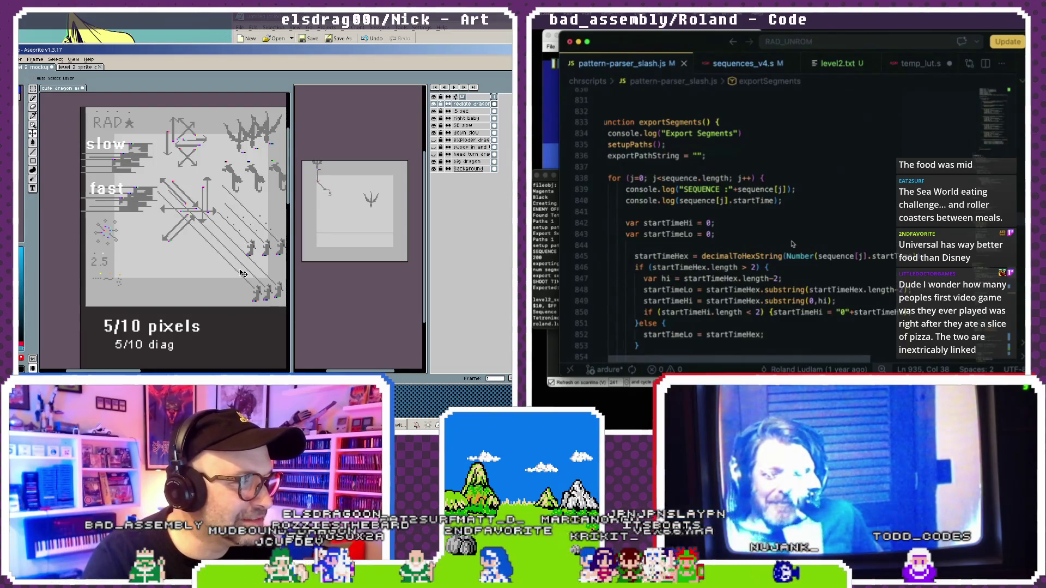
pyautogui.scroll(2, 260, 285)
pyautogui.scroll(-2, 260, 286)
pyautogui.hotkey('ctrl', 'Tab')
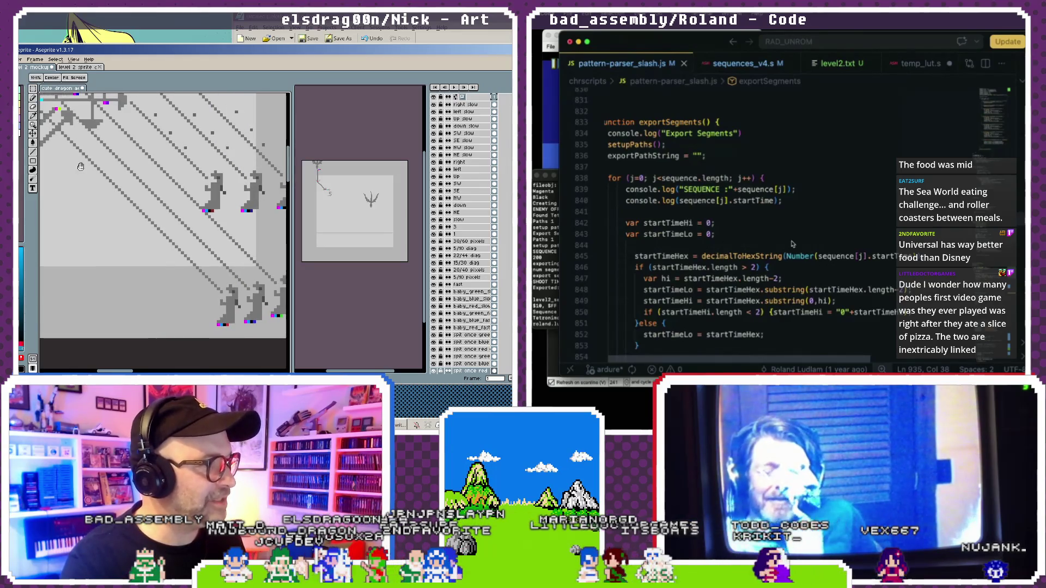
pyautogui.press('b')
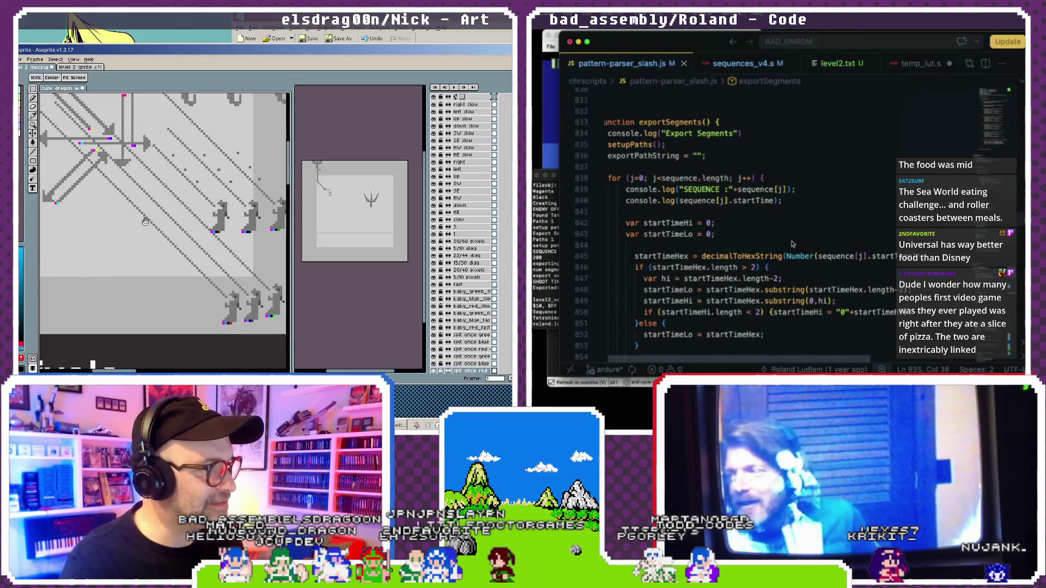
pyautogui.scroll(2, 149, 249)
pyautogui.moveTo(149, 249); pyautogui.dragTo(93, 179)
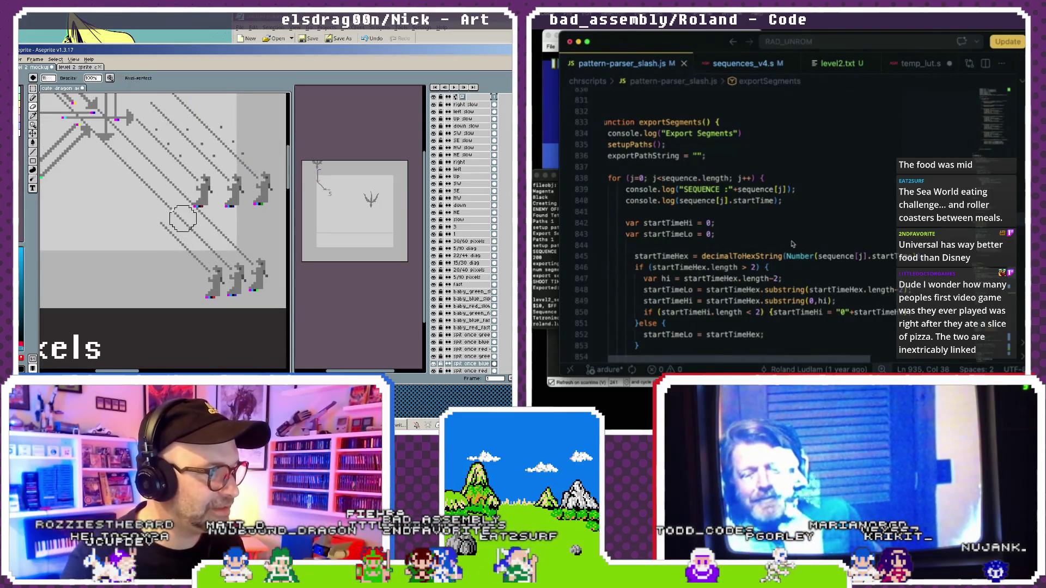
pyautogui.scroll(2, 149, 207)
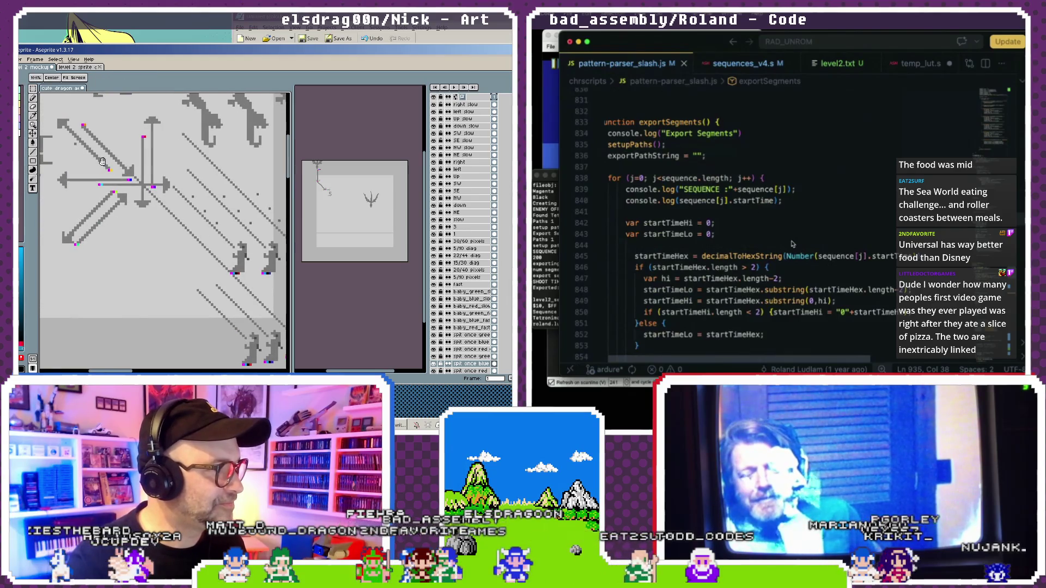
pyautogui.moveTo(258, 317); pyautogui.dragTo(203, 288)
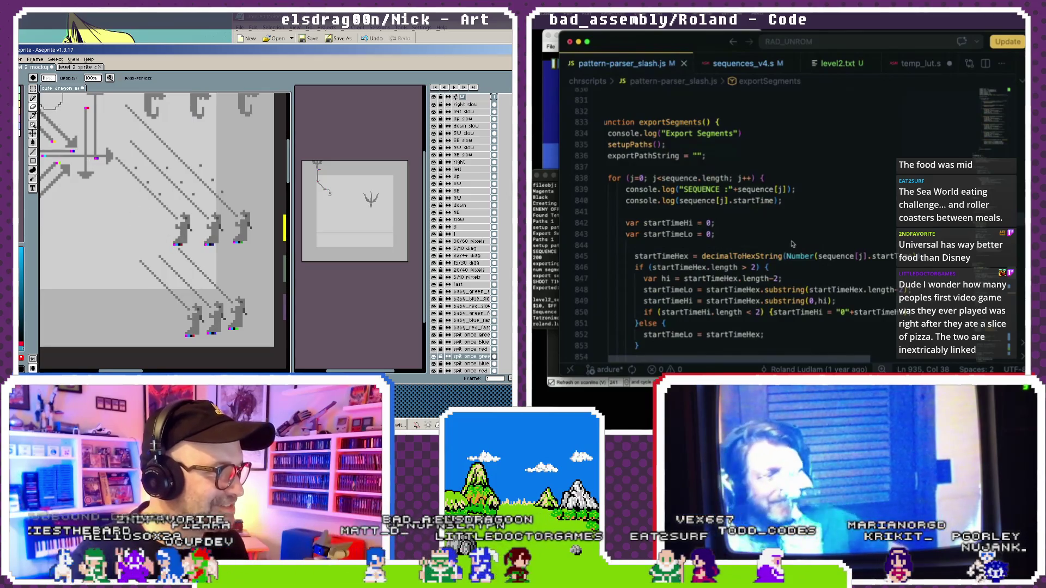
pyautogui.scroll(-1, 171, 238)
pyautogui.scroll(-1, 184, 242)
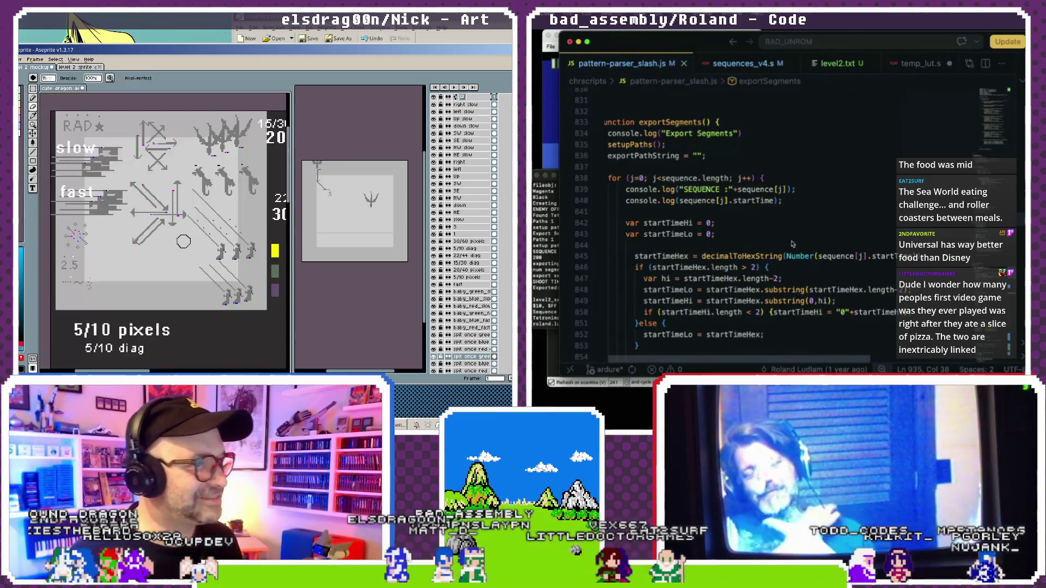
# Check the green, blue and red spit-attack layers, then pick the Move tool.
pyautogui.keyDown('ctrl'); pyautogui.click(216, 208); pyautogui.keyUp('ctrl')
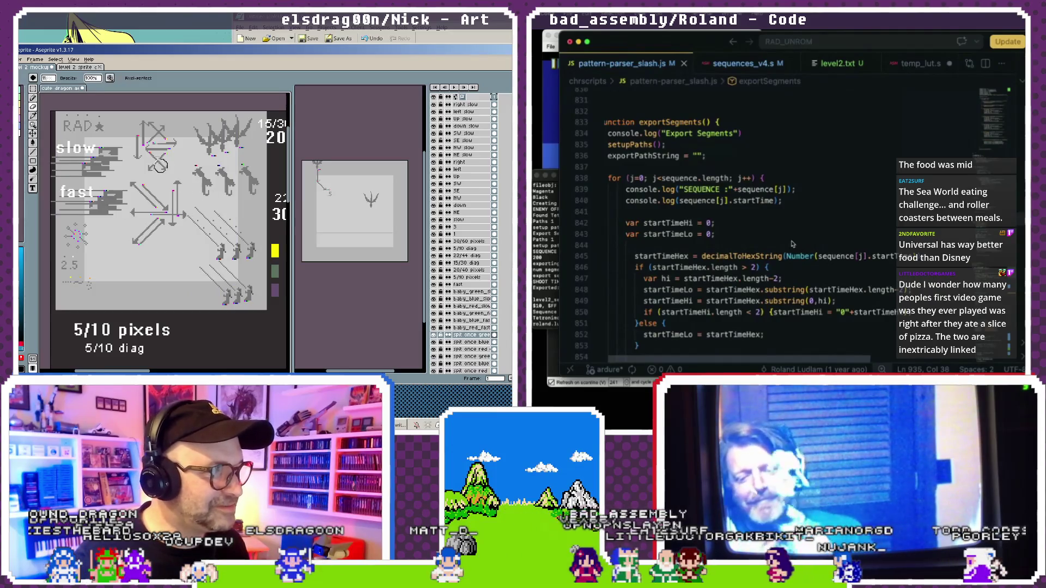
pyautogui.keyDown('ctrl'); pyautogui.click(238, 257); pyautogui.keyUp('ctrl')
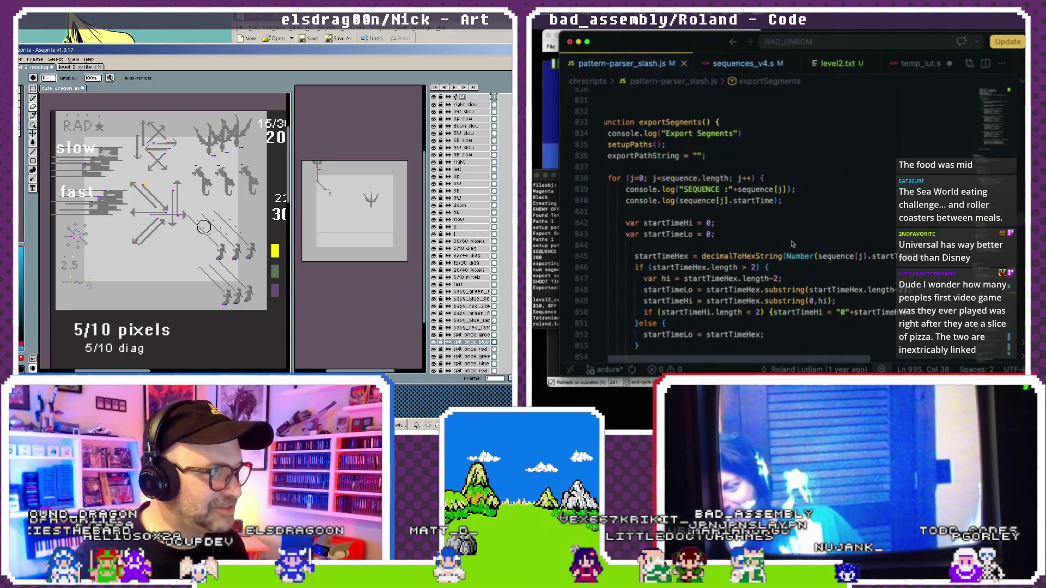
pyautogui.keyDown('ctrl'); pyautogui.click(224, 257); pyautogui.keyUp('ctrl')
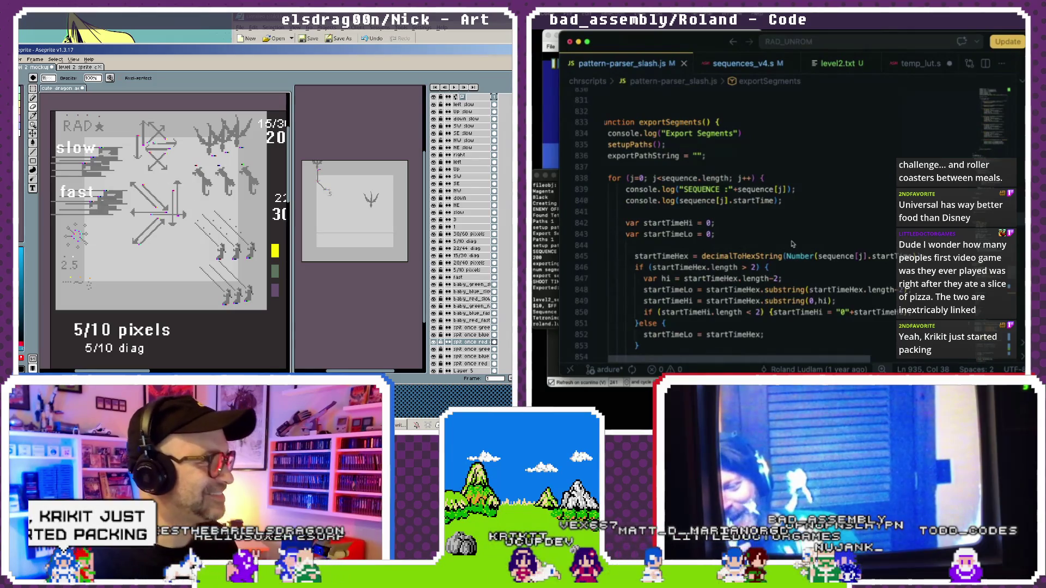
pyautogui.click(34, 133)
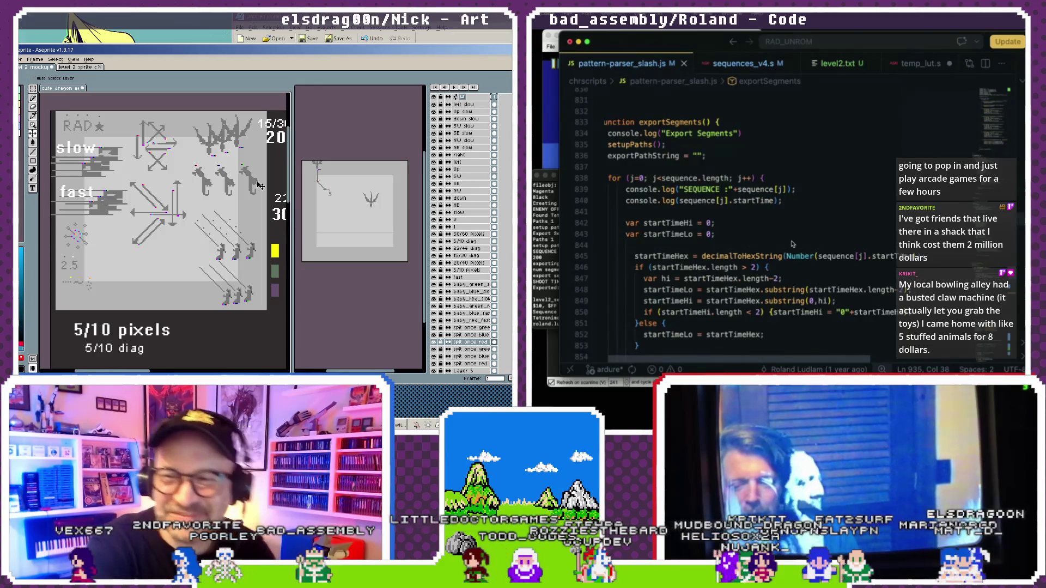
# Shift the red dragon sprite a few pixels right and down, then switch to Kate.
pyautogui.click(245, 187)
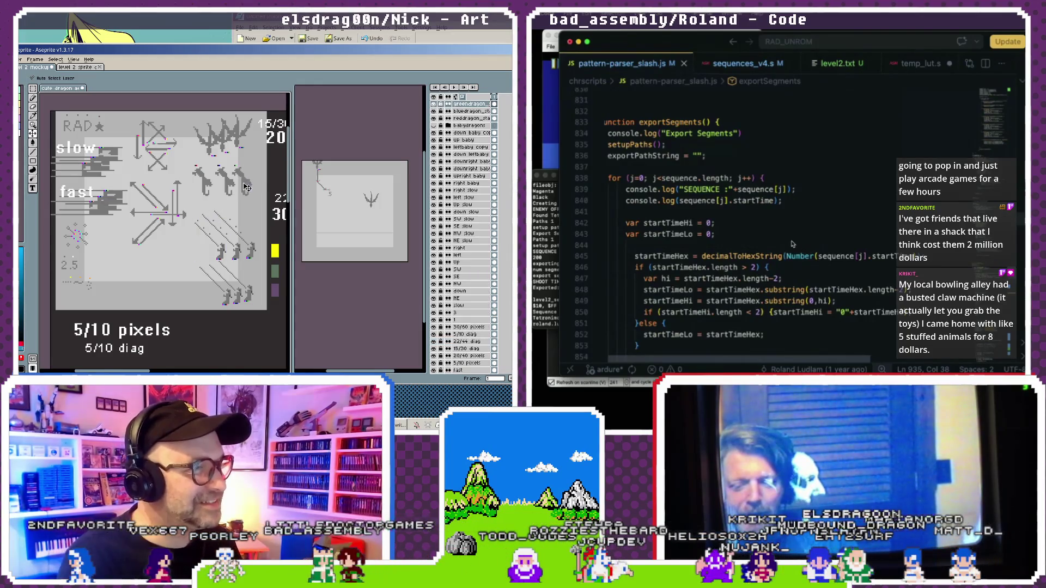
pyautogui.click(207, 185)
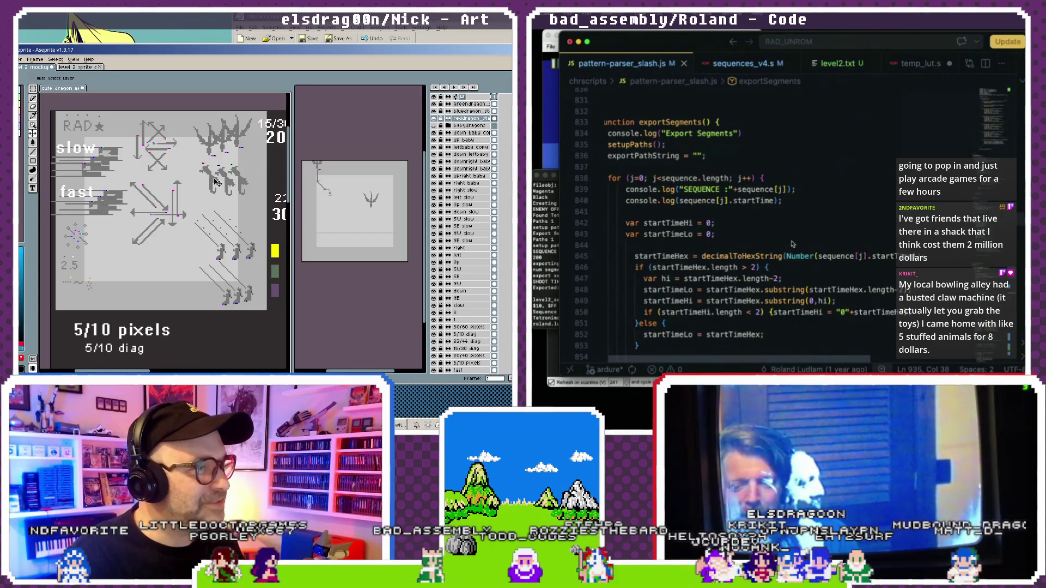
pyautogui.moveTo(216, 182); pyautogui.dragTo(220, 185)
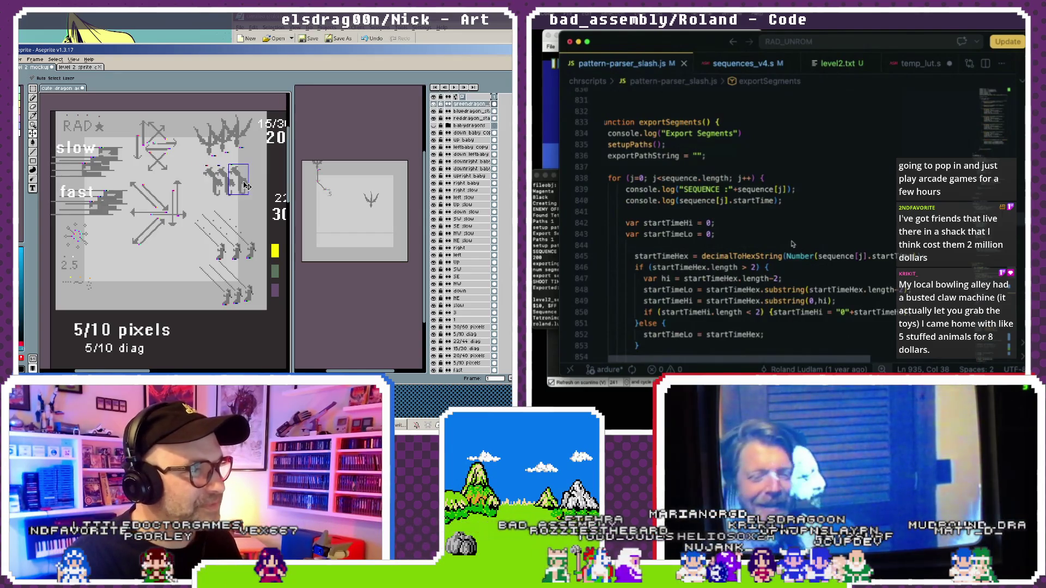
pyautogui.hotkey('alt', 'Tab')
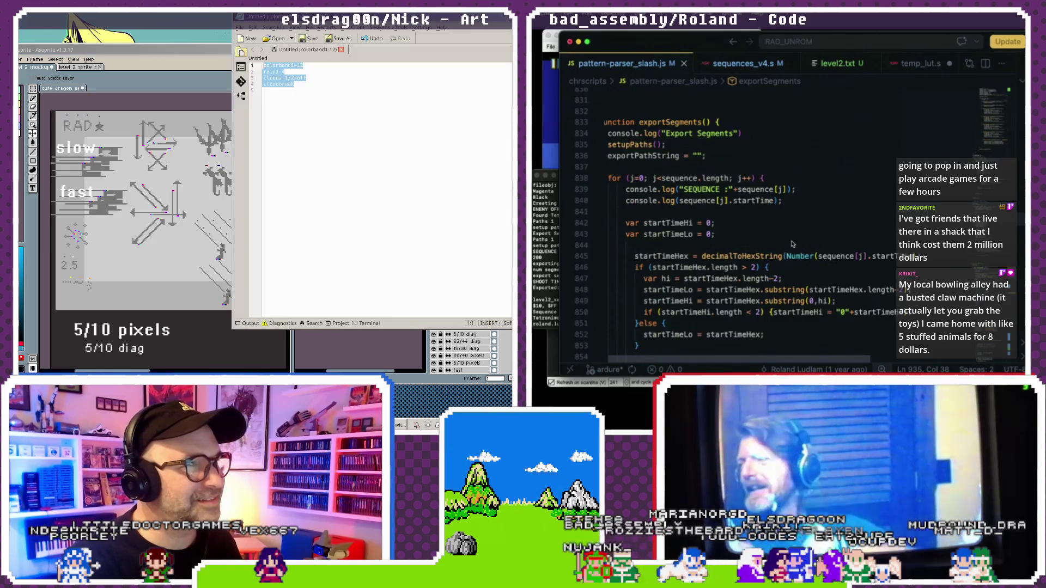
# Deselect the old text and start a new, empty Untitled Kate document.
pyautogui.click(316, 95)
pyautogui.click(248, 39)
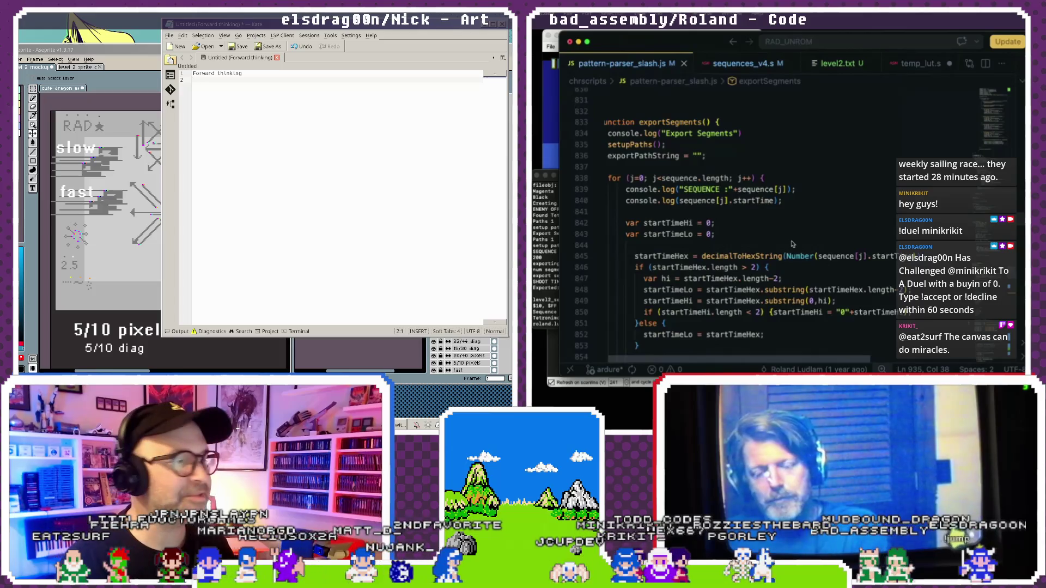
# List 'level 1', 'level 2', 'level 3' and 'level 3.5' under the heading, with blank lines below.
pyautogui.press('Return')
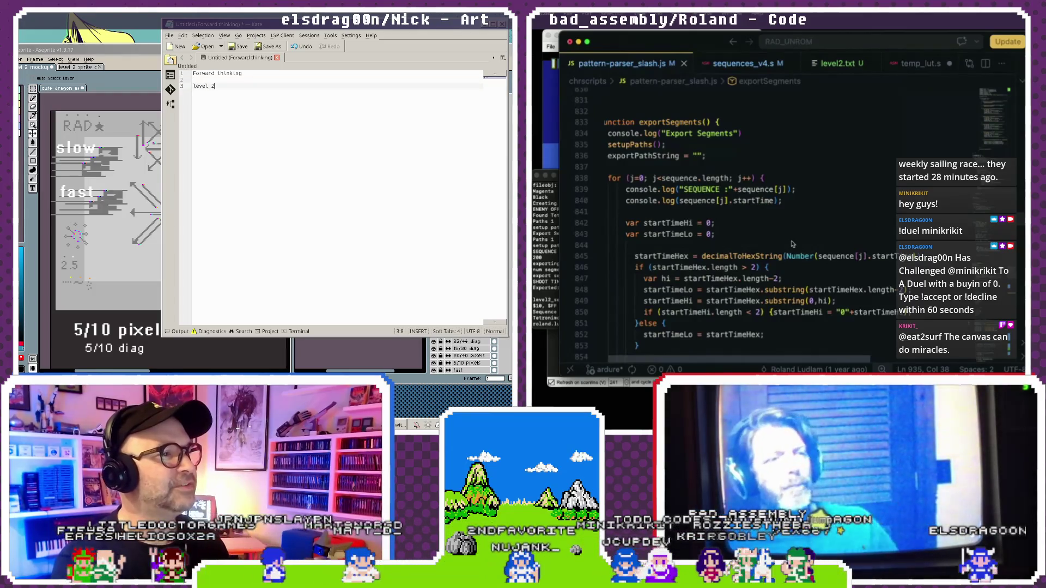
pyautogui.press('BackSpace')
pyautogui.write('1')
pyautogui.press('Return')
pyautogui.press('Return')
pyautogui.write('level 2')
pyautogui.press('Return')
pyautogui.press('Return')
pyautogui.write('level')
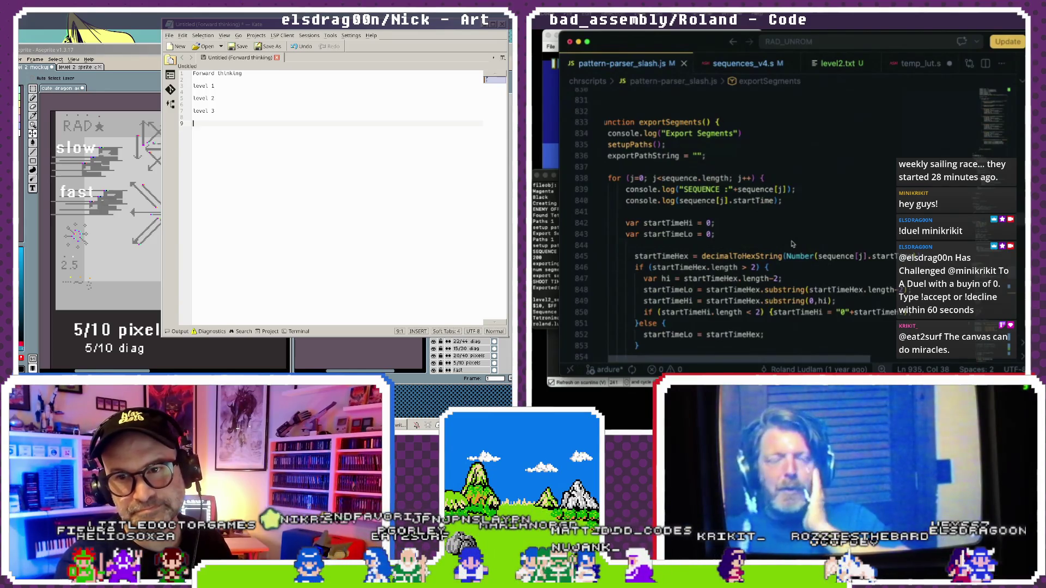
pyautogui.press('Up')
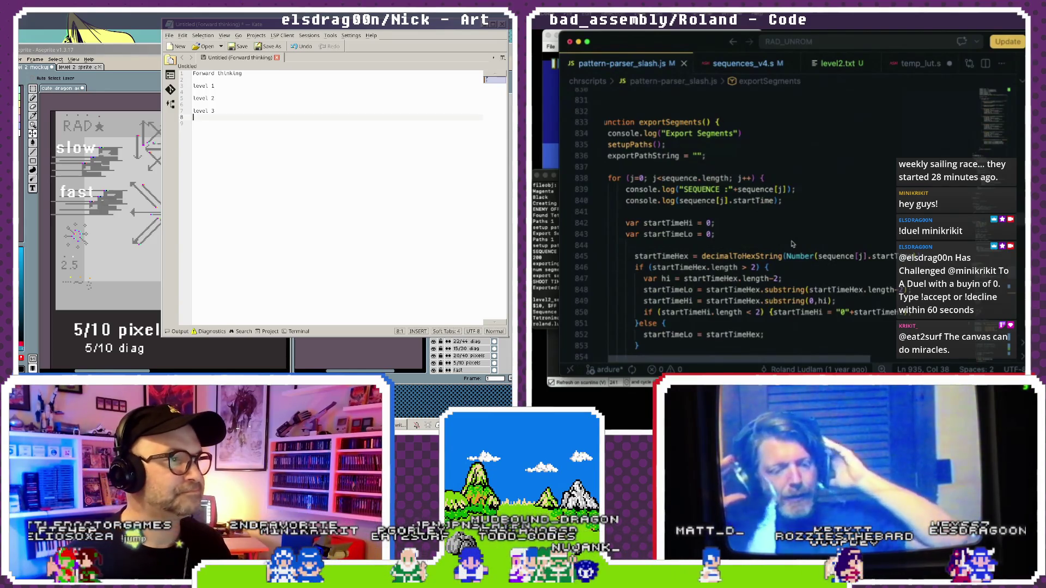
pyautogui.press('Down')
pyautogui.write('level 3.')
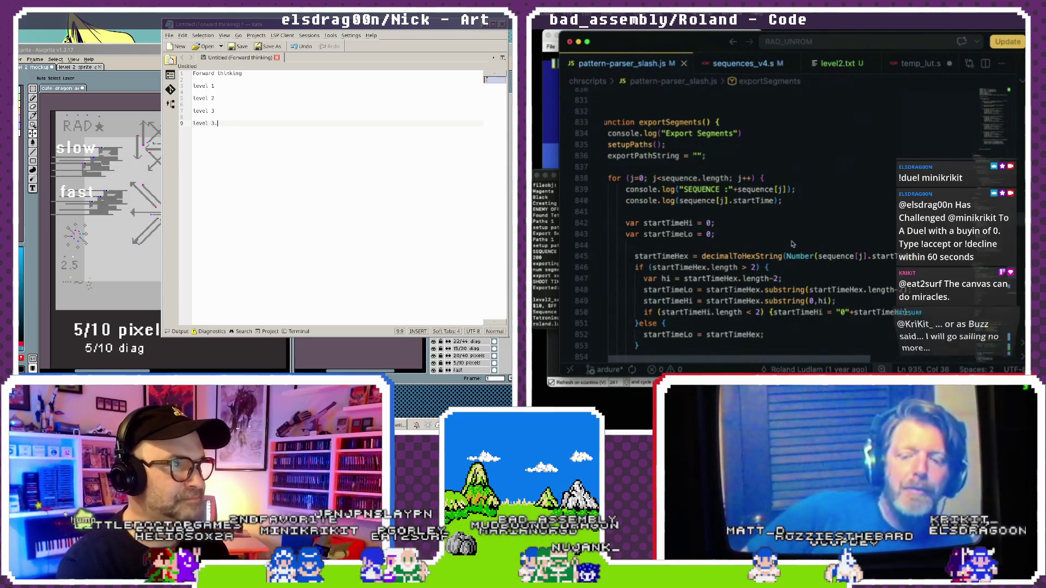
pyautogui.write('5')
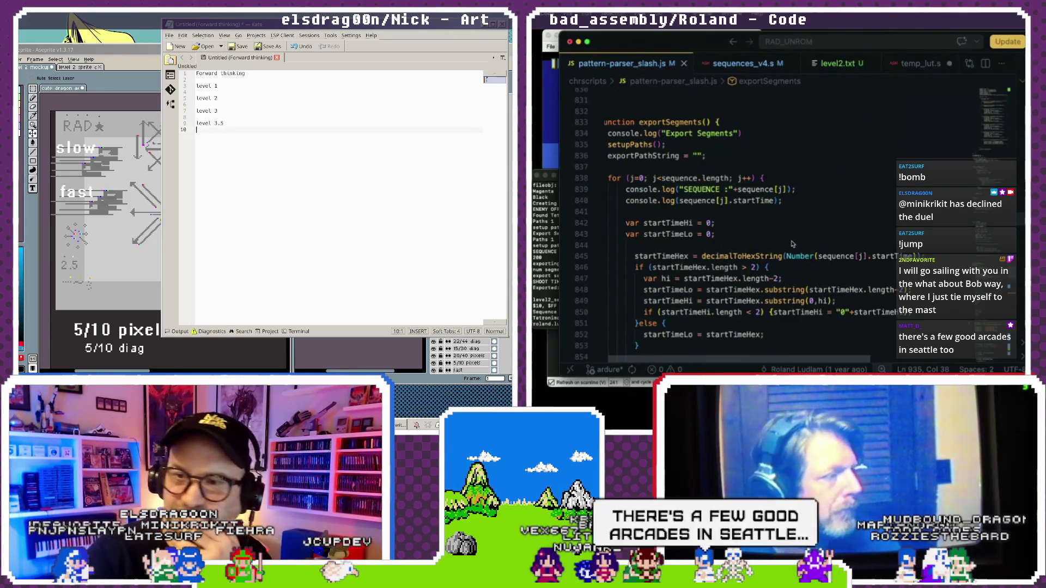
pyautogui.press('Return')
pyautogui.press('Return')
pyautogui.press('Return')
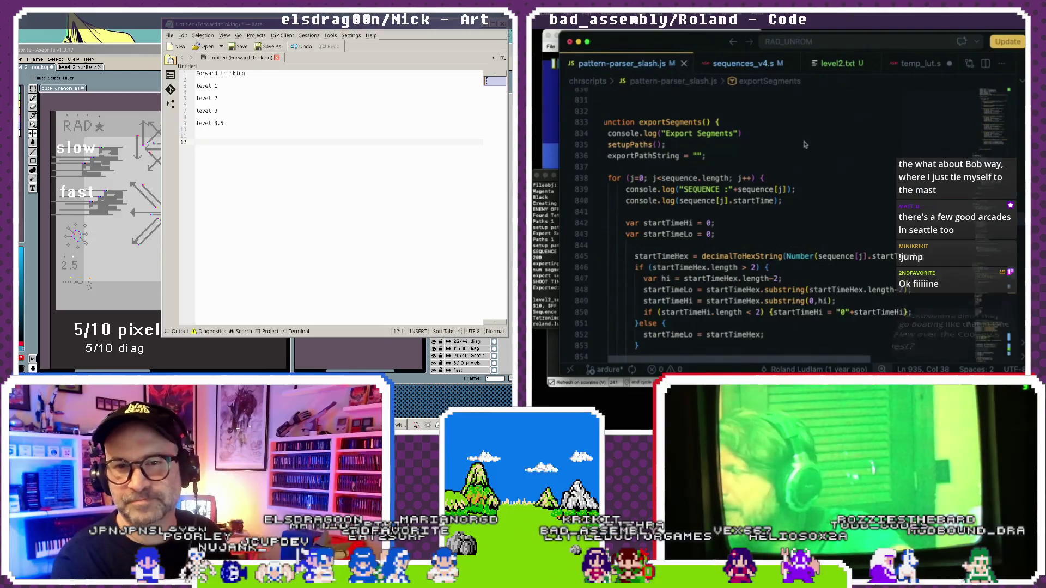
pyautogui.write('The')
# Add a 'What is going on:' heading with 'The sprite', animation and 'the sprite goes on' lines.
pyautogui.press('BackSpace')
pyautogui.press('BackSpace')
pyautogui.press('BackSpace')
pyautogui.write('What is going on:')
pyautogui.press('Return')
pyautogui.write('The sprite')
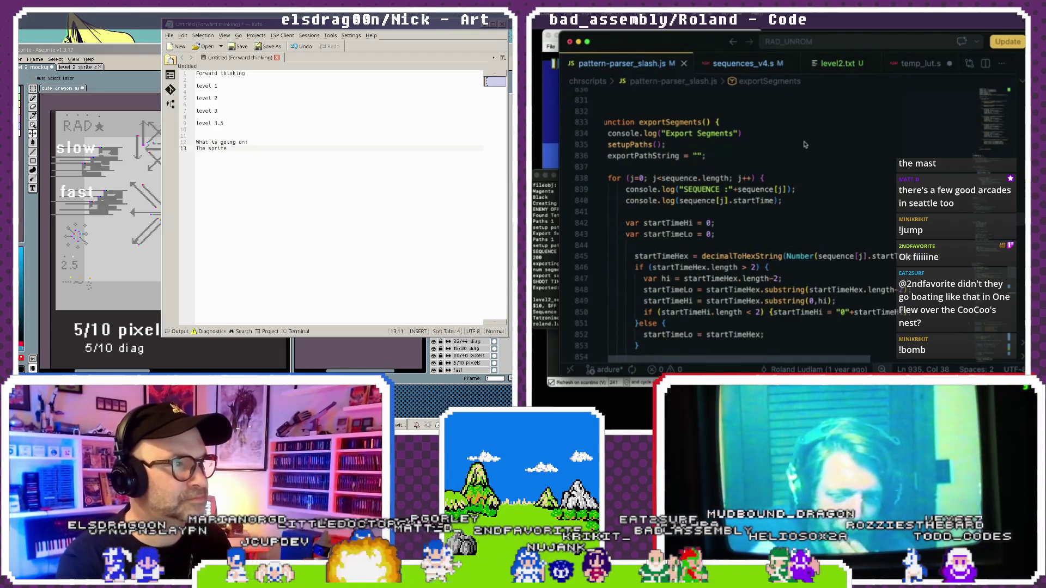
pyautogui.press('Return')
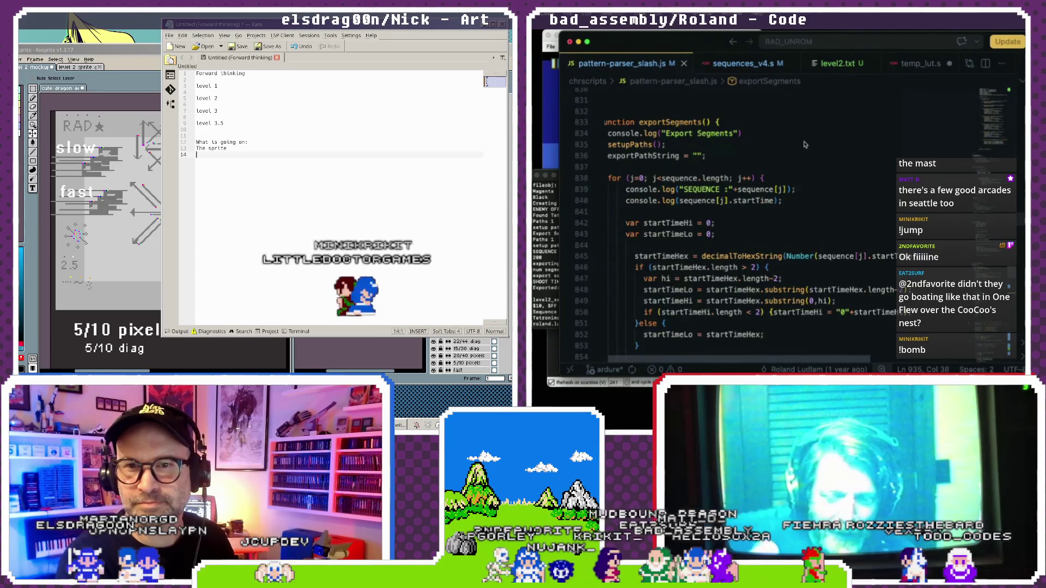
pyautogui.write('lhe ani')
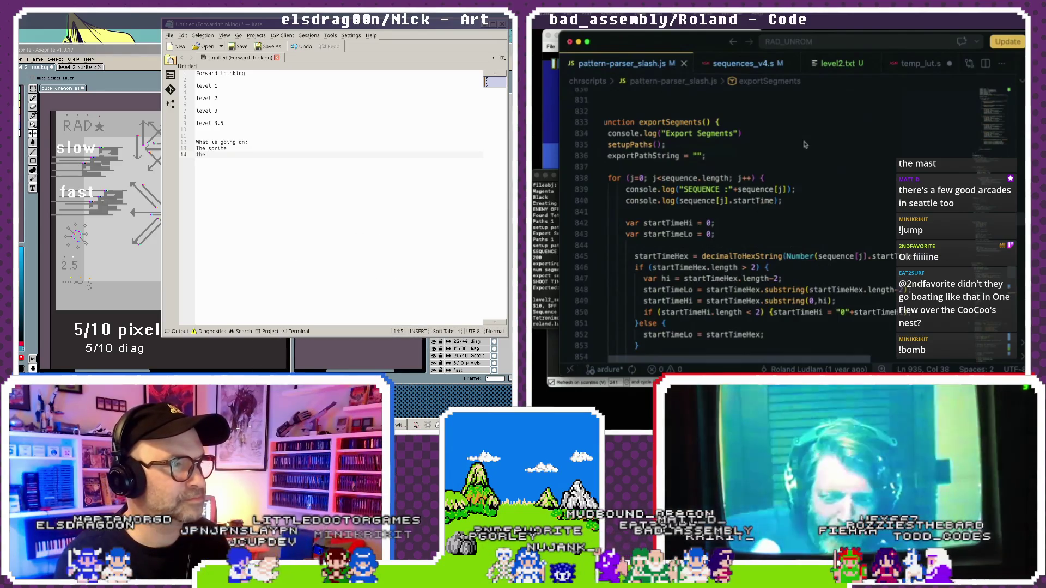
pyautogui.write(':(')
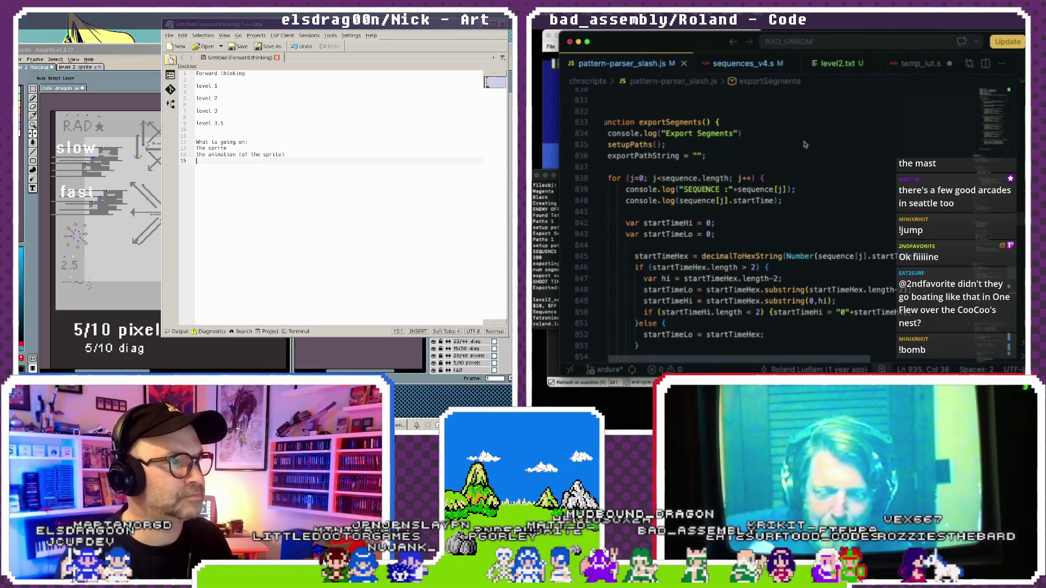
pyautogui.write('the sprite goes on')
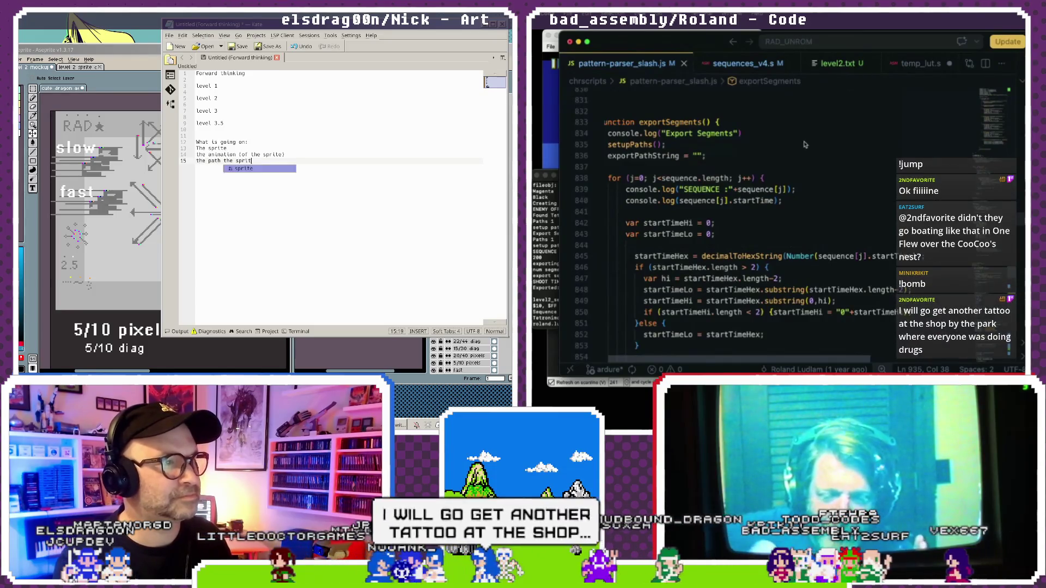
# Add 'shooting stuff', 'dropping bits' and 'automated things (fire spitter)' lines, moving Kate over Aseprite.
pyautogui.press('Return')
pyautogui.write('shooting stuff')
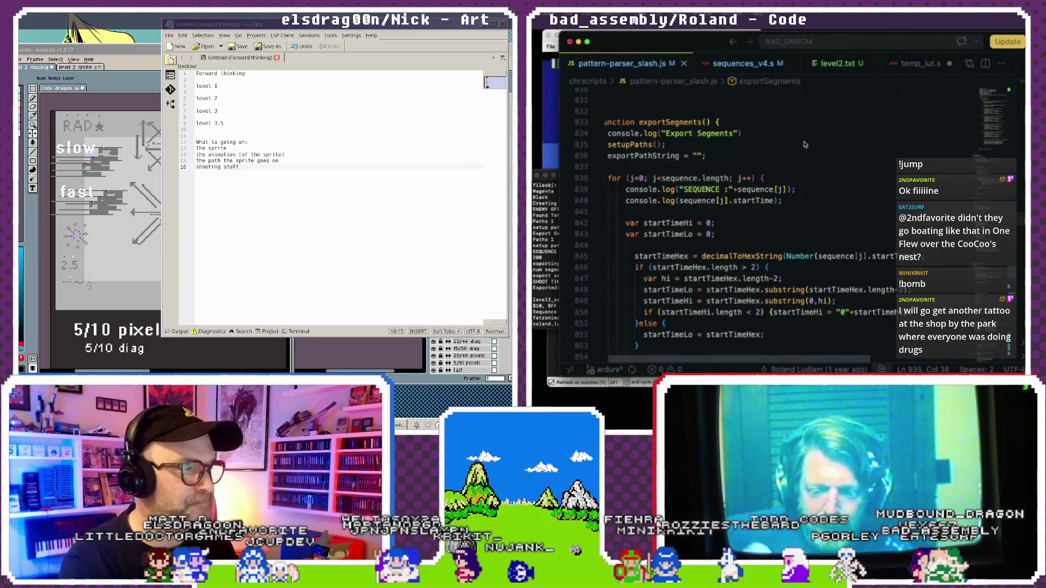
pyautogui.press('Return')
pyautogui.write('dropping bits')
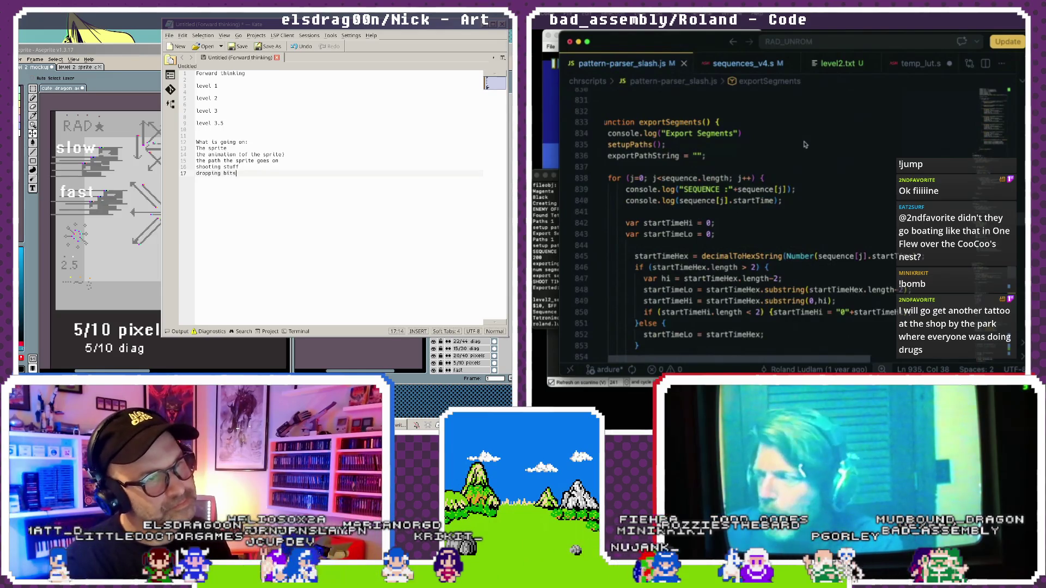
pyautogui.press('Return')
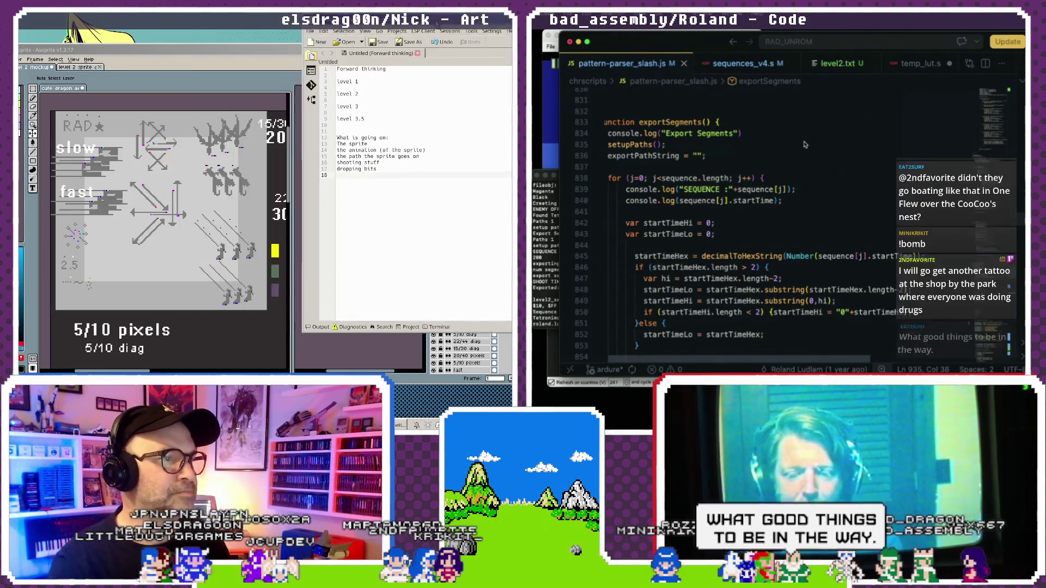
pyautogui.moveTo(434, 23); pyautogui.dragTo(350, 42)
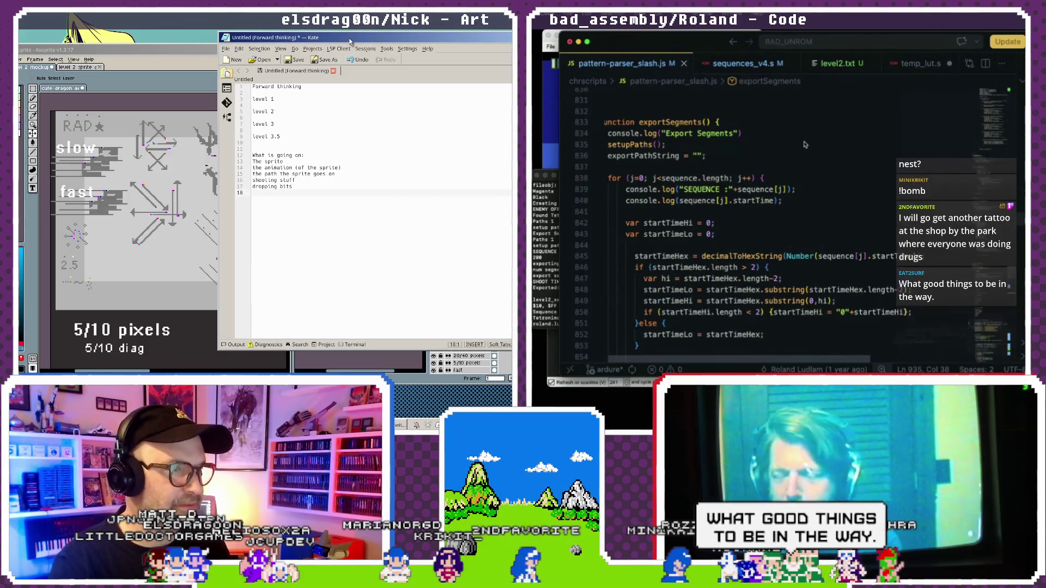
pyautogui.press('Return')
pyautogui.write('auto')
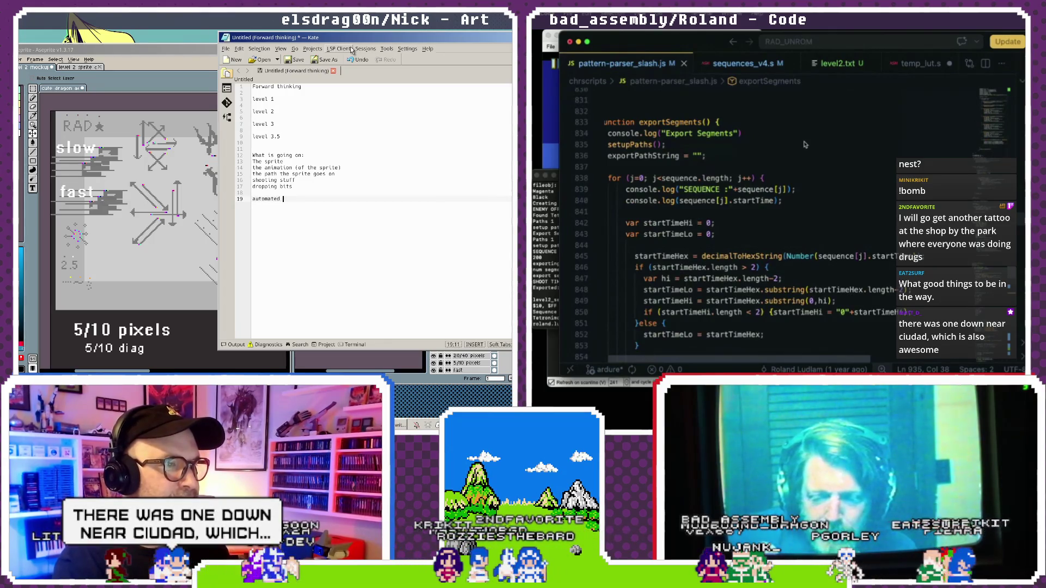
pyautogui.write('mated t')
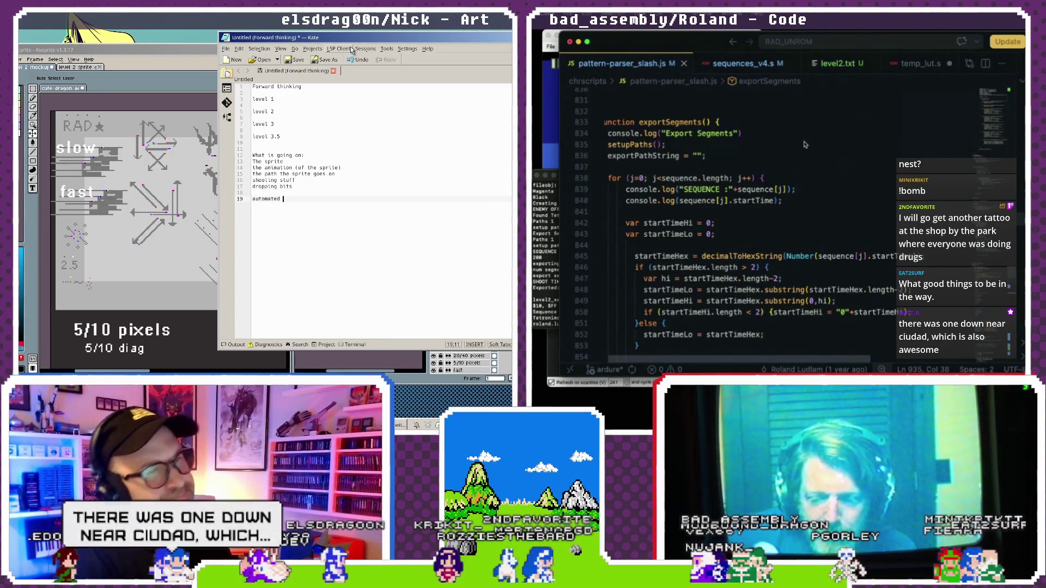
pyautogui.write('hings')
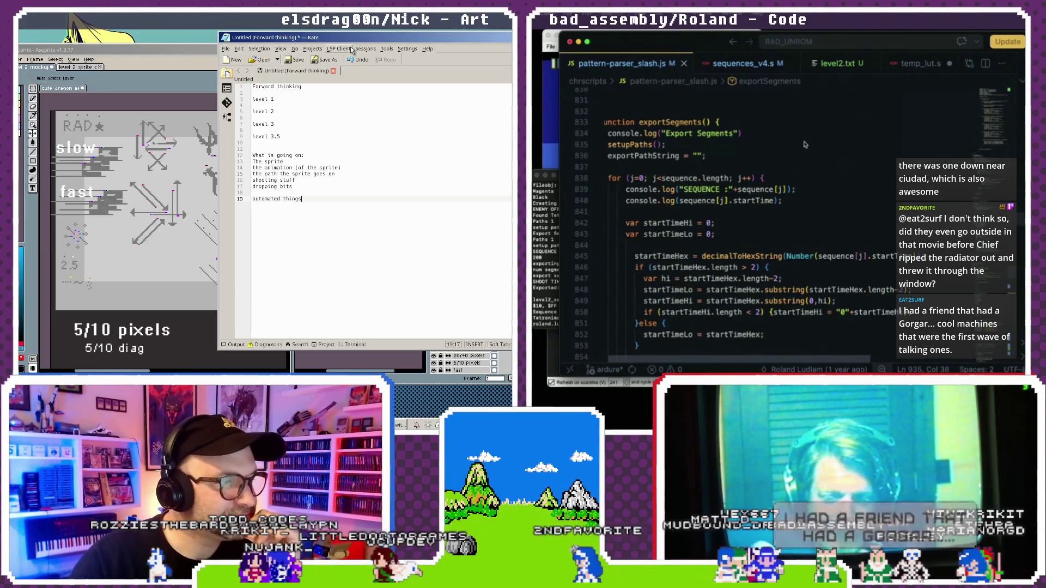
pyautogui.write('(fire spitter')
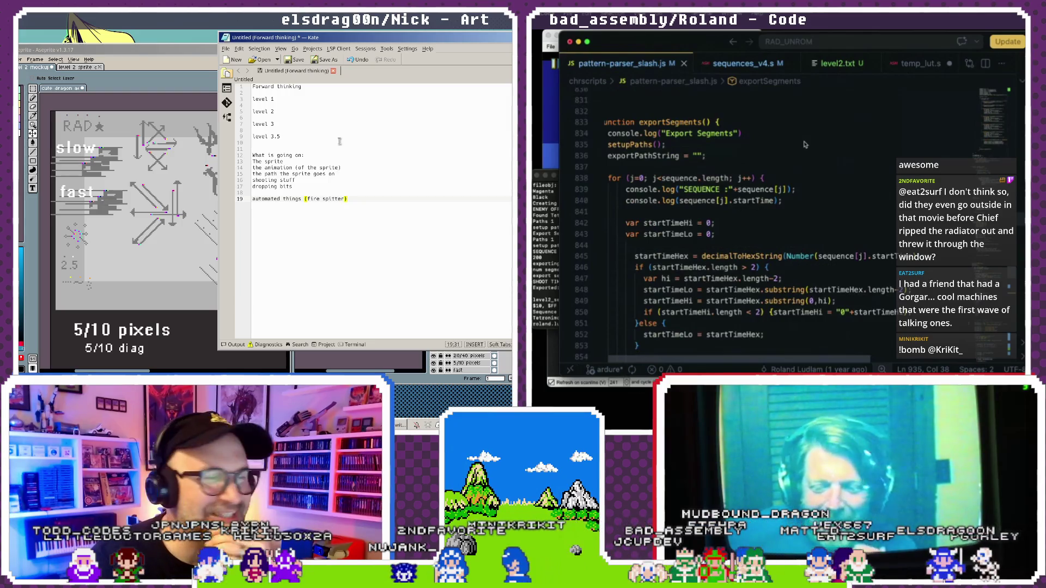
pyautogui.click(325, 182)
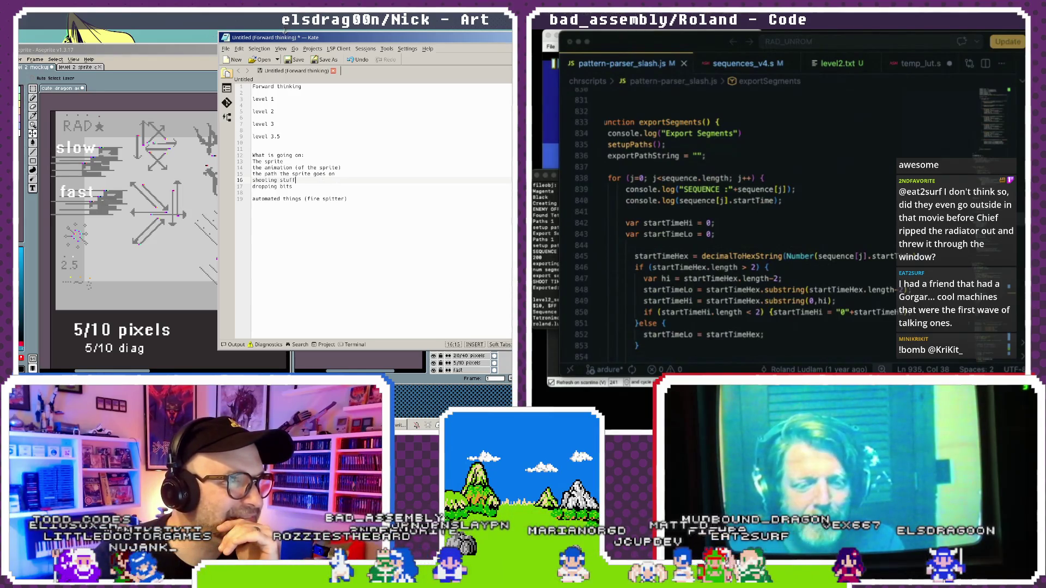
pyautogui.click(281, 48)
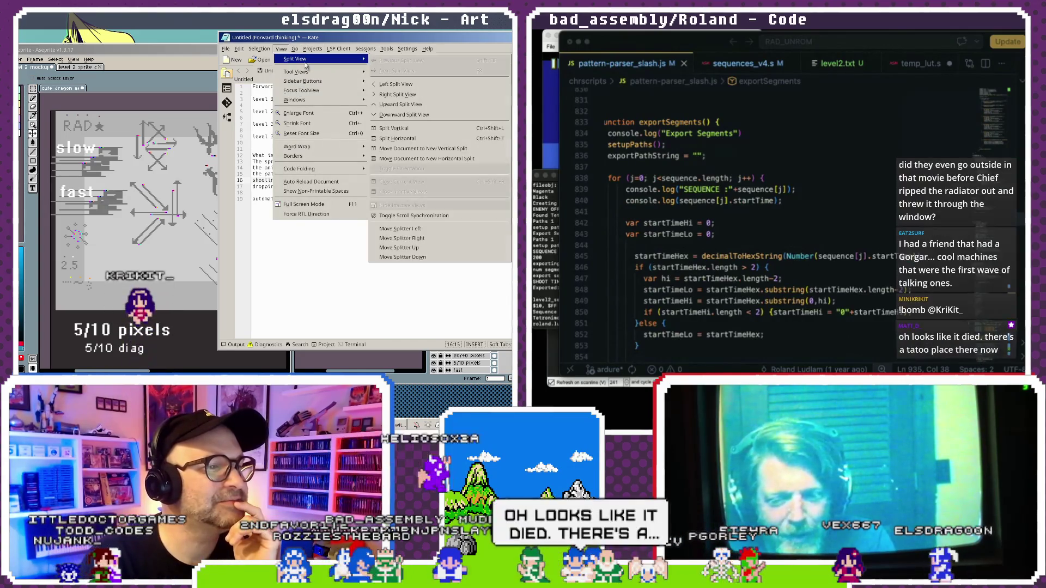
# Zoom the notes text to 190% and drag the Kate window left so it fits.
pyautogui.click(344, 40)
pyautogui.hotkey('ctrl', '+')
pyautogui.hotkey('ctrl', '+')
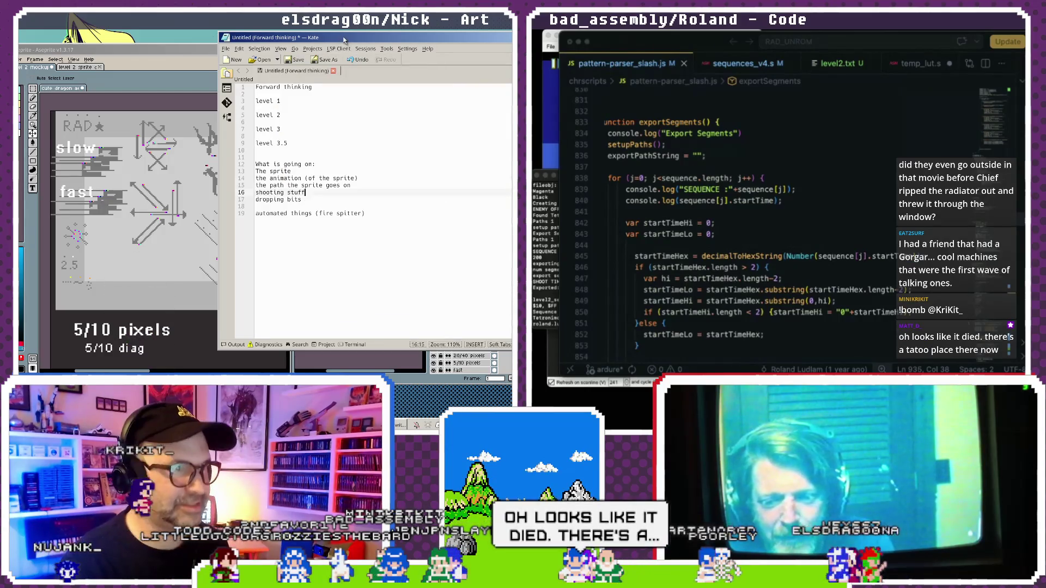
pyautogui.hotkey('ctrl', '+')
pyautogui.hotkey('ctrl', '+')
pyautogui.hotkey('ctrl', '+')
pyautogui.hotkey('ctrl', '+')
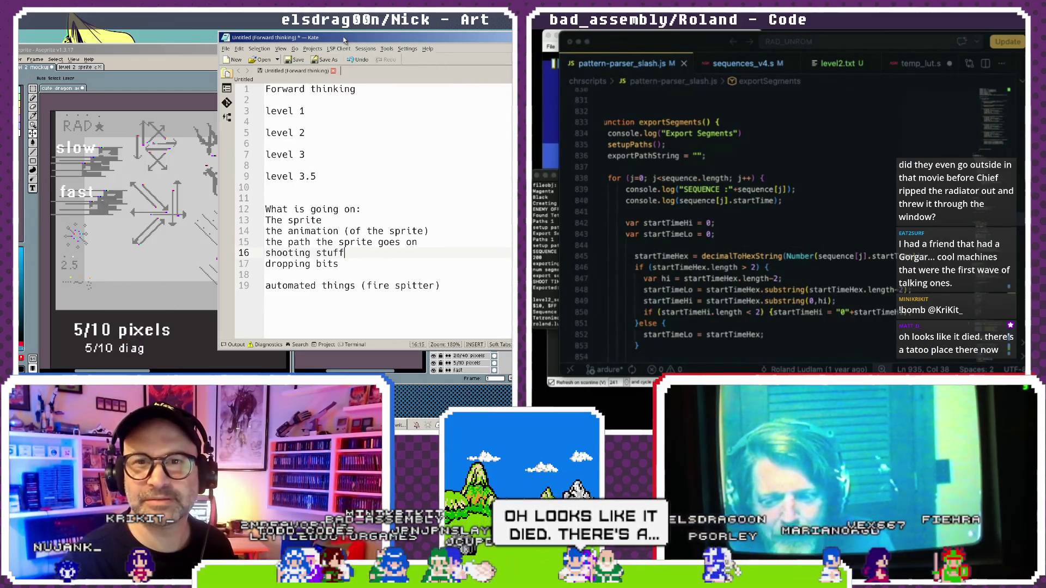
pyautogui.hotkey('ctrl', '+')
pyautogui.moveTo(344, 39); pyautogui.dragTo(270, 43)
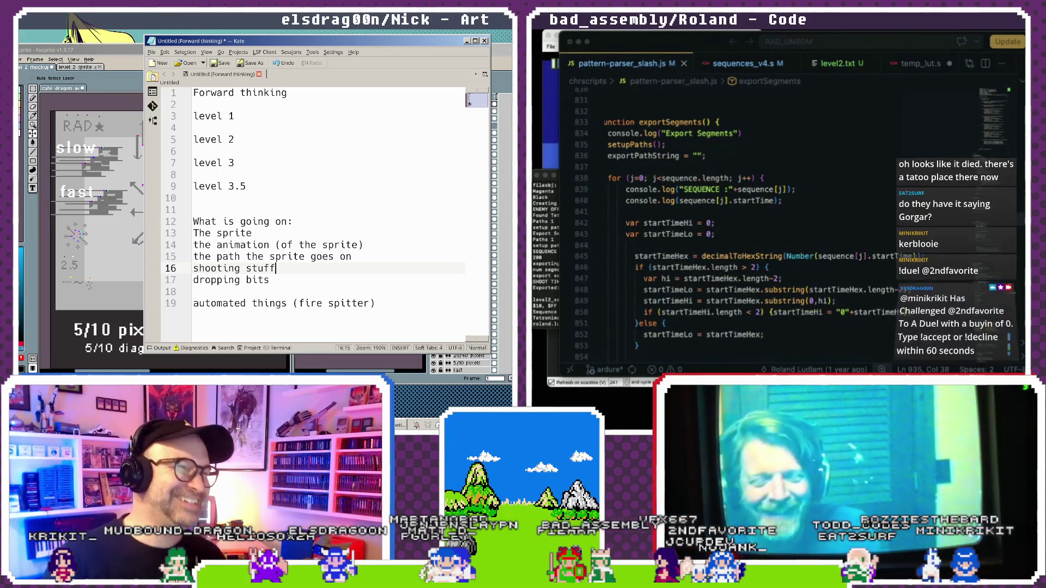
pyautogui.click(294, 94)
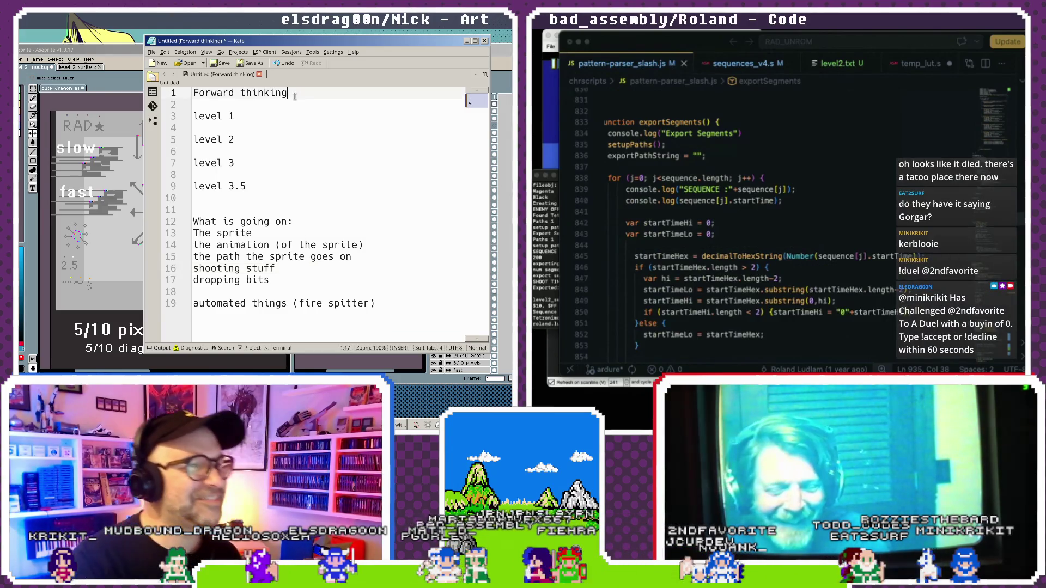
# Add ':' to 'Forward thinking', '-' placeholders under the levels, a blank line before 'What is going on:', then zoom to 220%.
pyautogui.write(':')
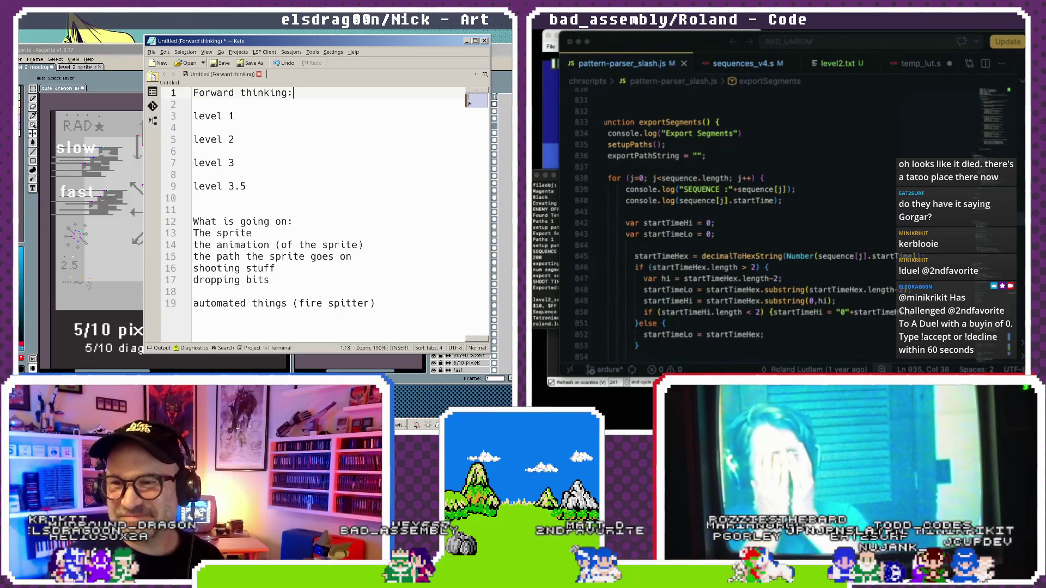
pyautogui.hotkey('alt', 'Tab')
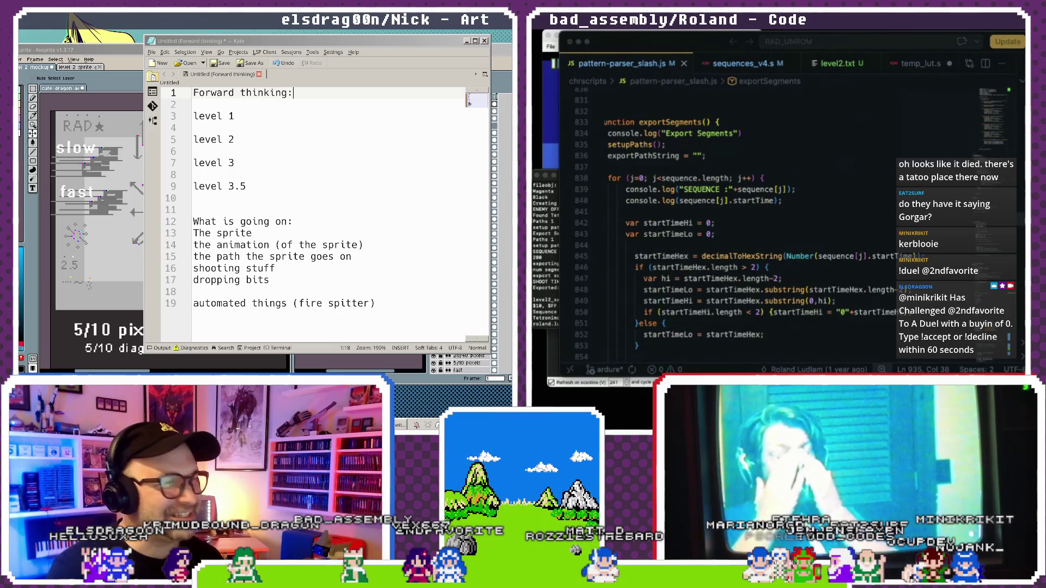
pyautogui.click(334, 257)
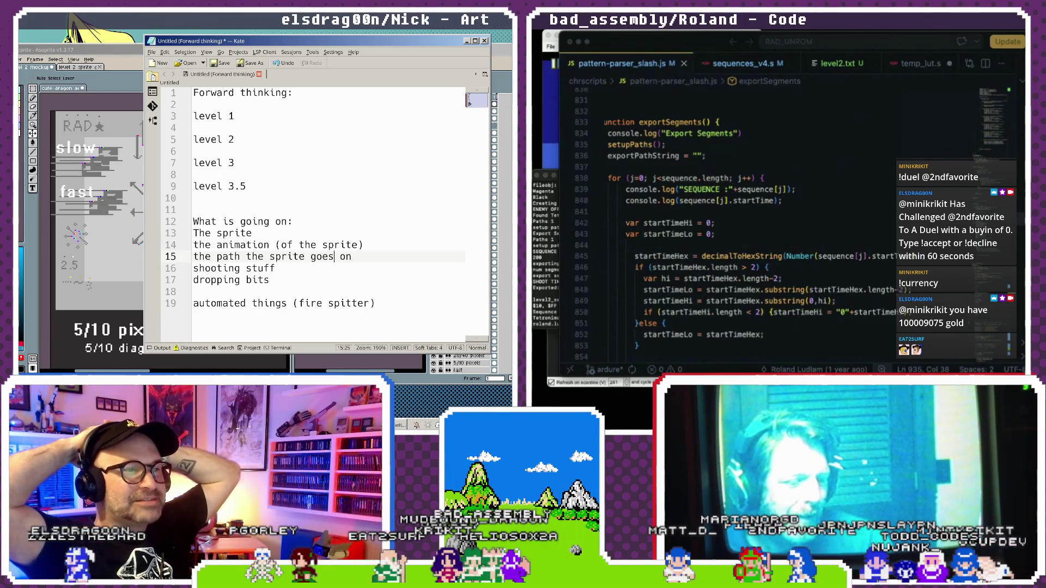
pyautogui.click(206, 129)
pyautogui.write('-')
pyautogui.click(202, 173)
pyautogui.write('-')
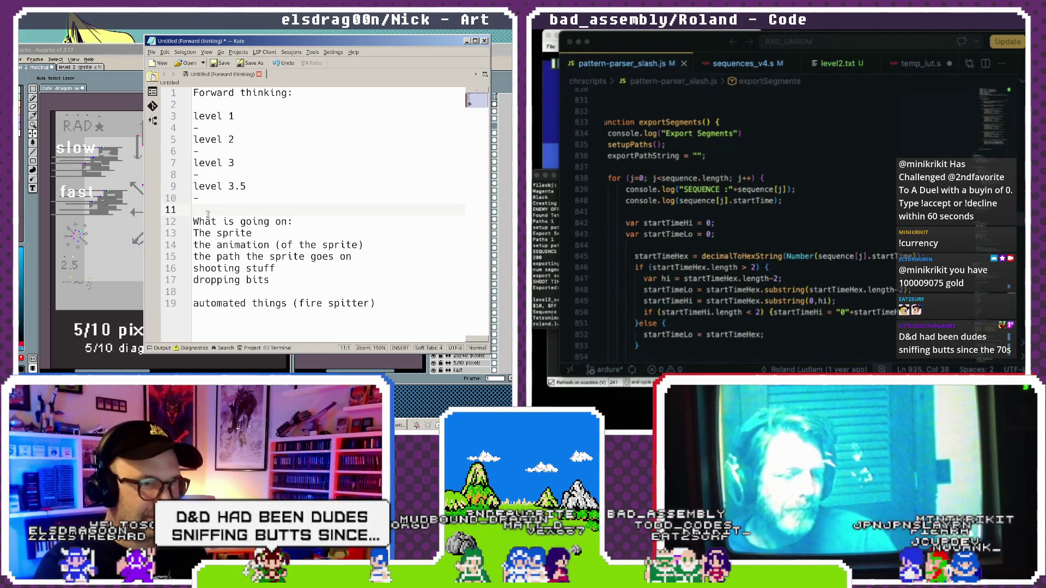
pyautogui.press('Return')
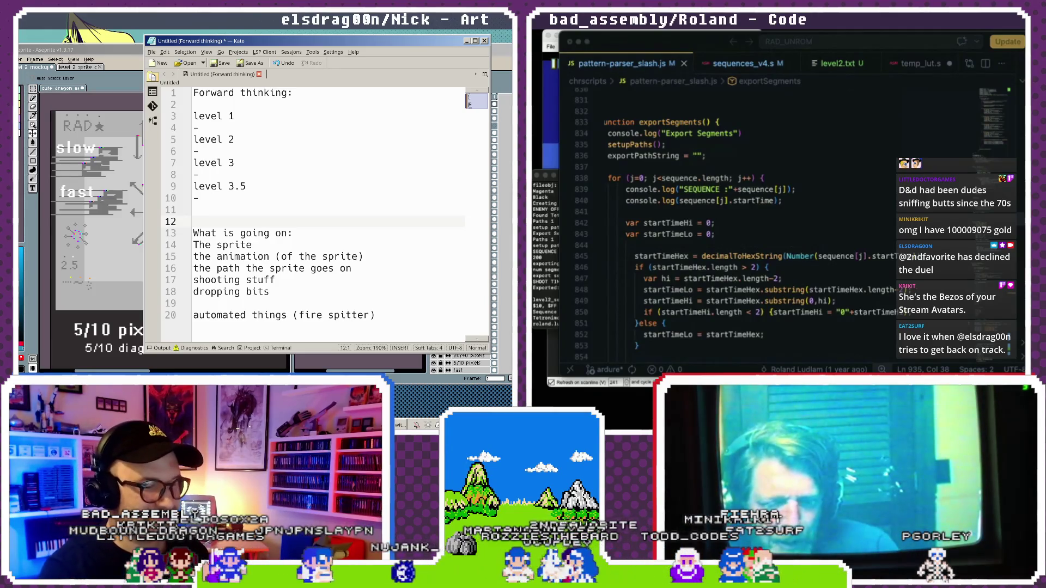
pyautogui.hotkey('ctrl', '+')
pyautogui.hotkey('ctrl', '+')
pyautogui.hotkey('ctrl', '+')
pyautogui.hotkey('ctrl', '+')
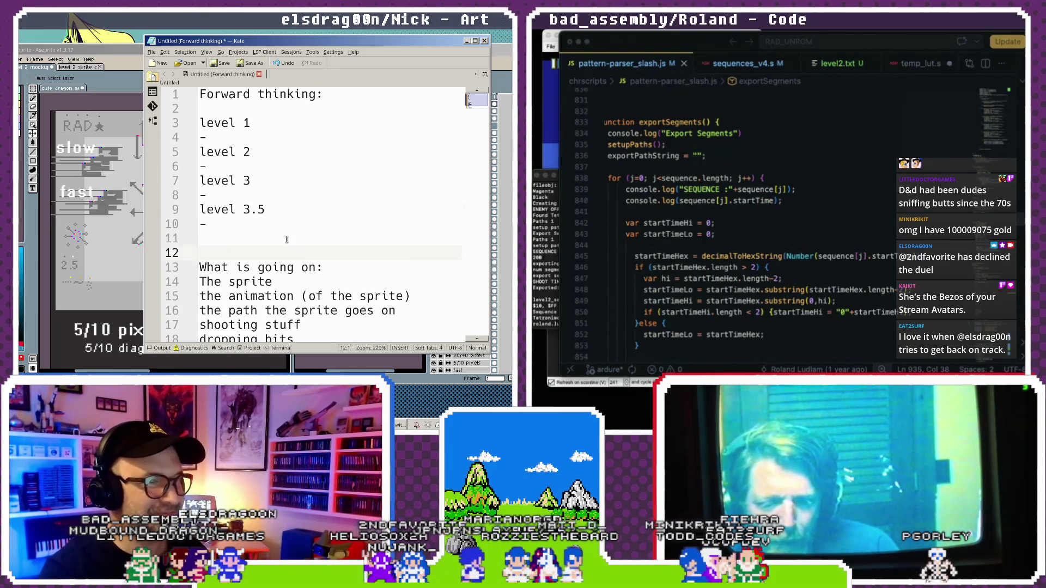
# Drag the Kate window left and up to uncover the Aseprite layer list.
pyautogui.scroll(-1, 286, 239)
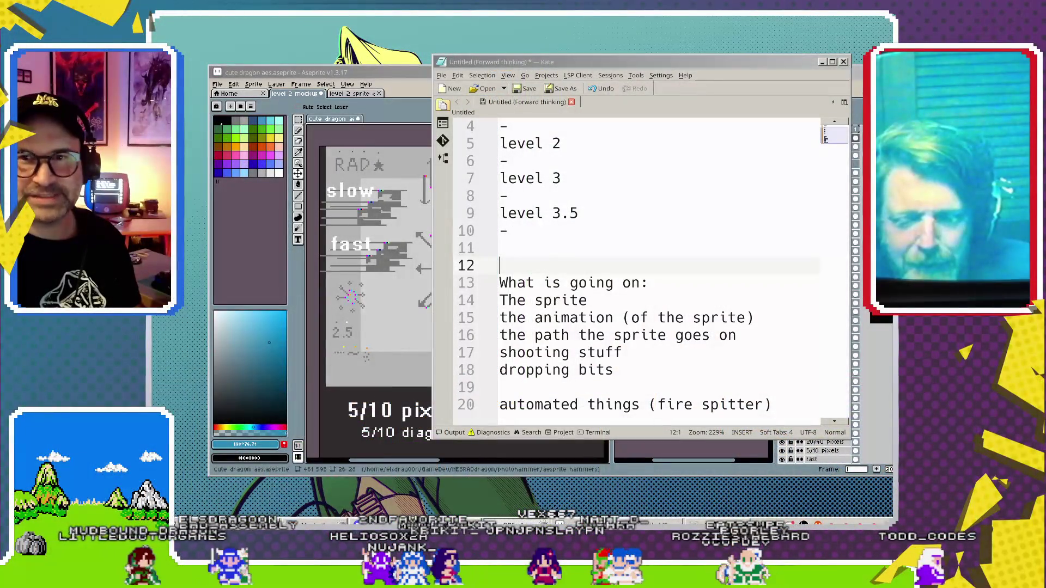
pyautogui.moveTo(769, 63)
pyautogui.mouseDown()
pyautogui.moveTo(670, 40)
pyautogui.moveTo(678, 56)
pyautogui.mouseUp()
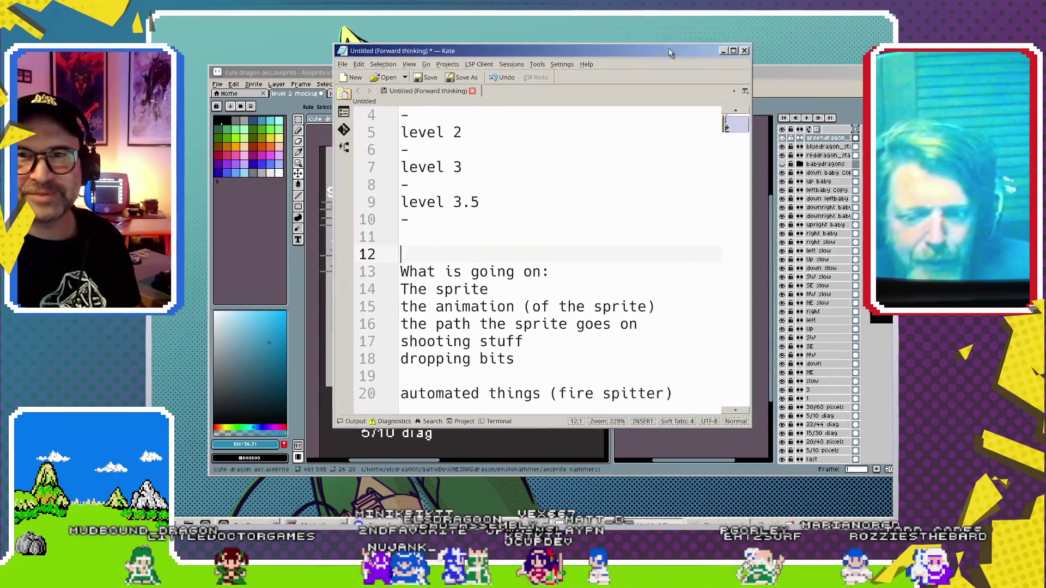
pyautogui.moveTo(678, 56); pyautogui.dragTo(673, 49)
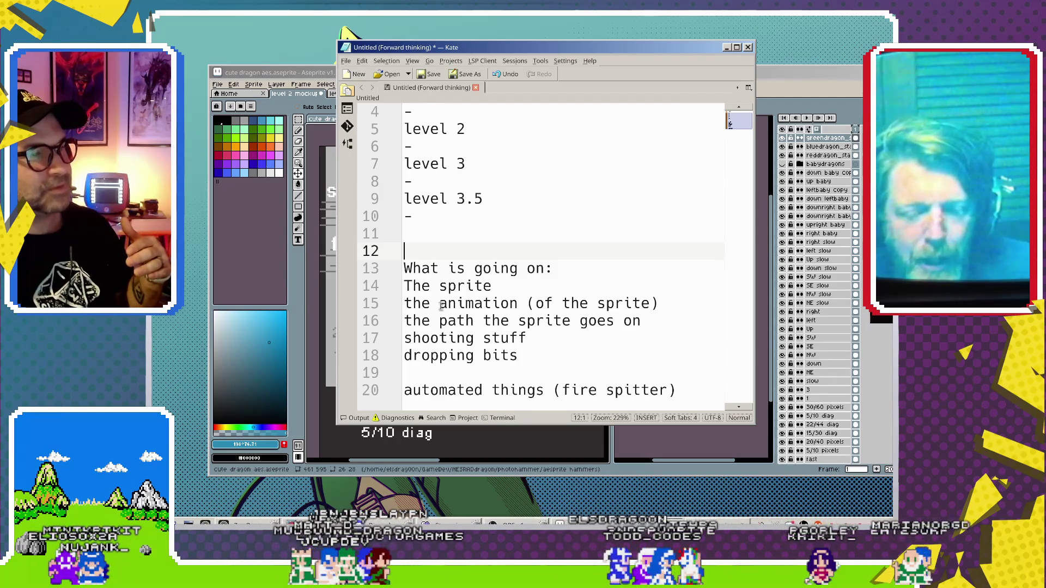
# Review the notes by selecting the 'the sprite goes on' and 'shooting stuff' lines.
pyautogui.click(493, 286)
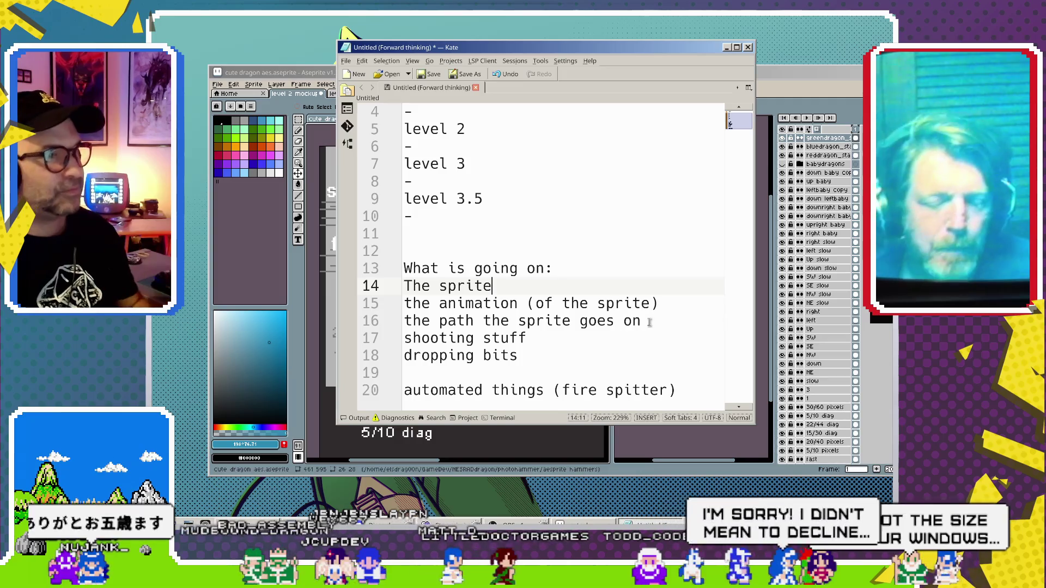
pyautogui.moveTo(650, 323); pyautogui.dragTo(405, 321)
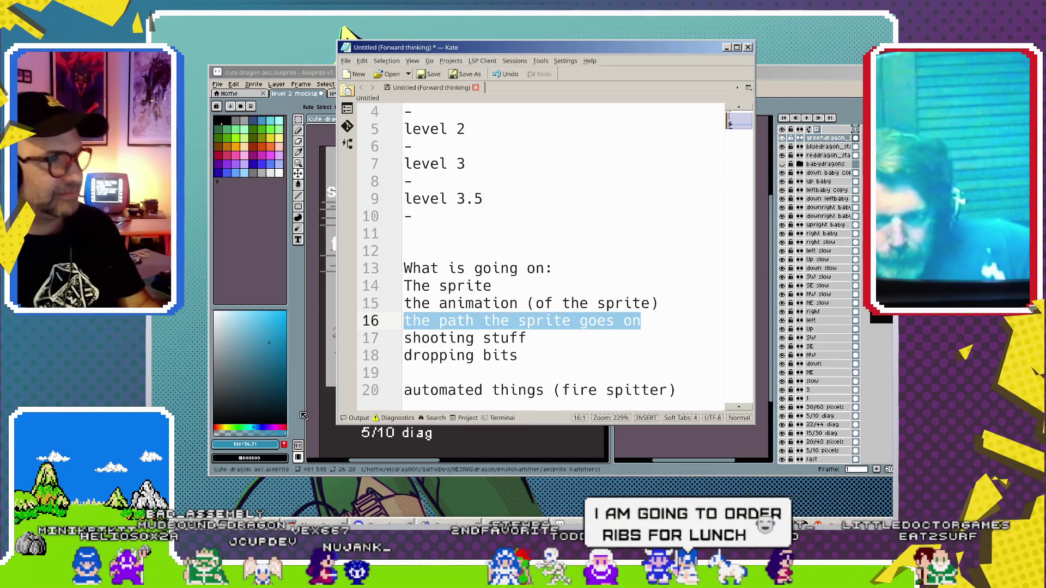
pyautogui.click(474, 339)
pyautogui.click(473, 356)
pyautogui.click(527, 338)
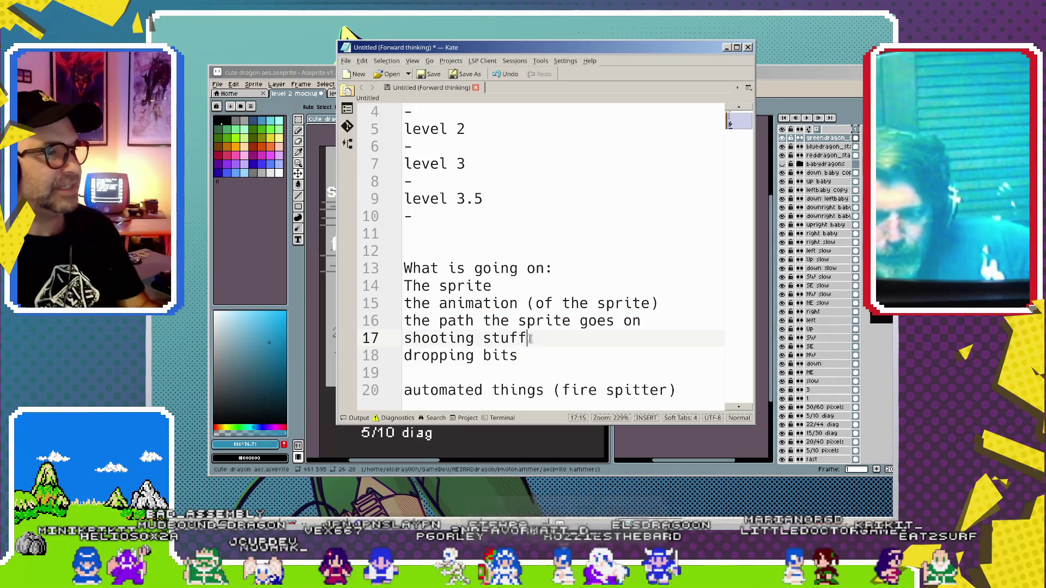
pyautogui.moveTo(527, 339); pyautogui.dragTo(388, 348)
pyautogui.click(543, 346)
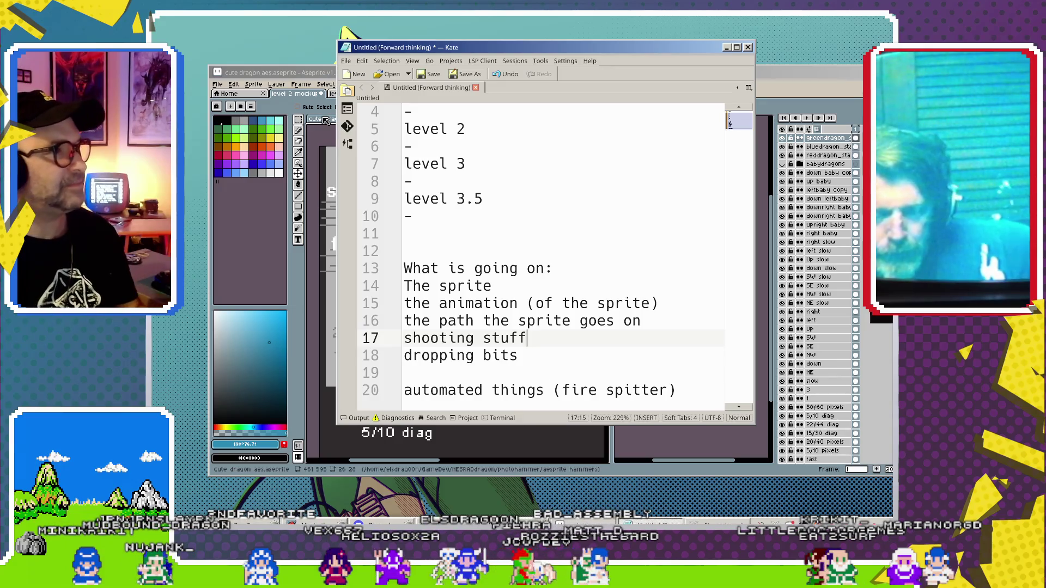
pyautogui.scroll(1, 461, 164)
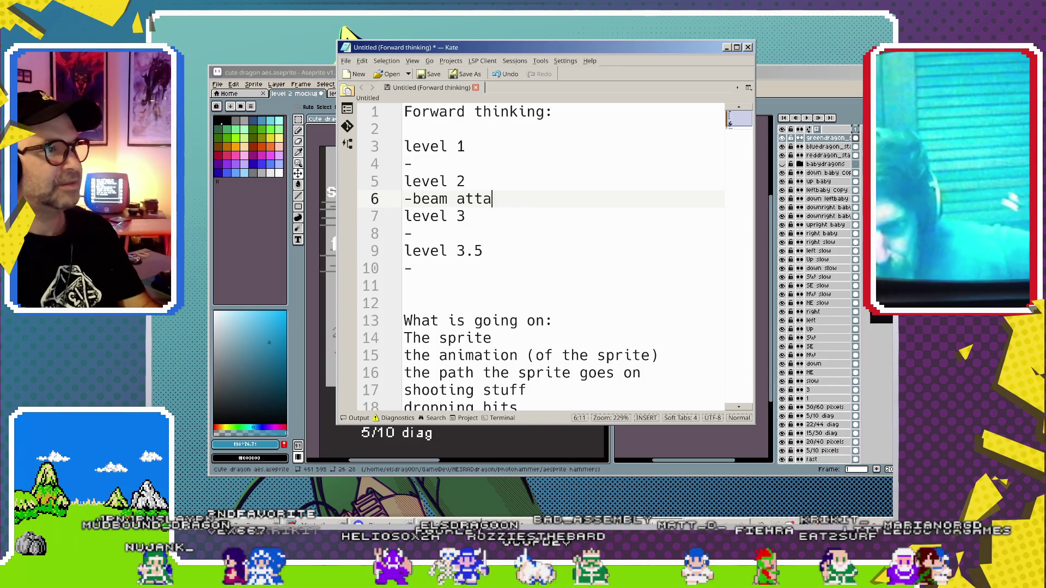
# Finish '-beam attacks', add '-lunge attacks' under level 2, and 'enemies that stand still' under level 3.
pyautogui.write('cks')
pyautogui.press('Return')
pyautogui.write('-')
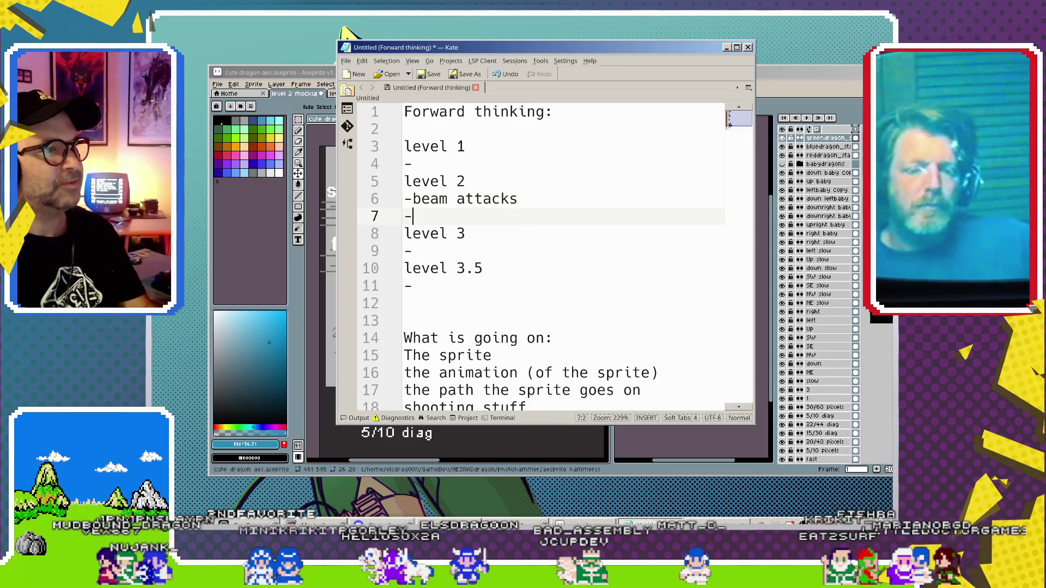
pyautogui.write('lunge a')
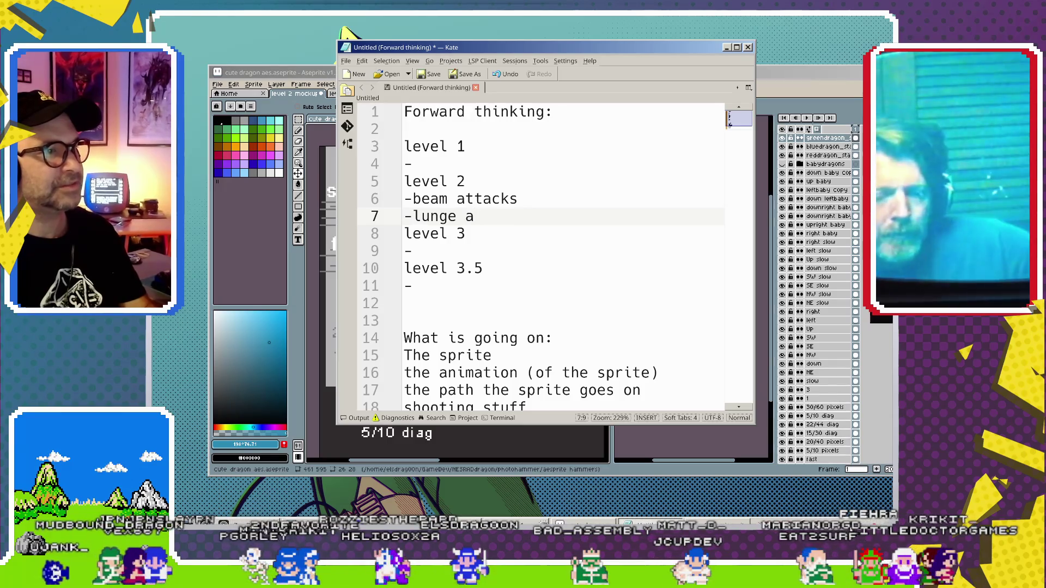
pyautogui.write('ttacks')
pyautogui.press('Down')
pyautogui.press('Down')
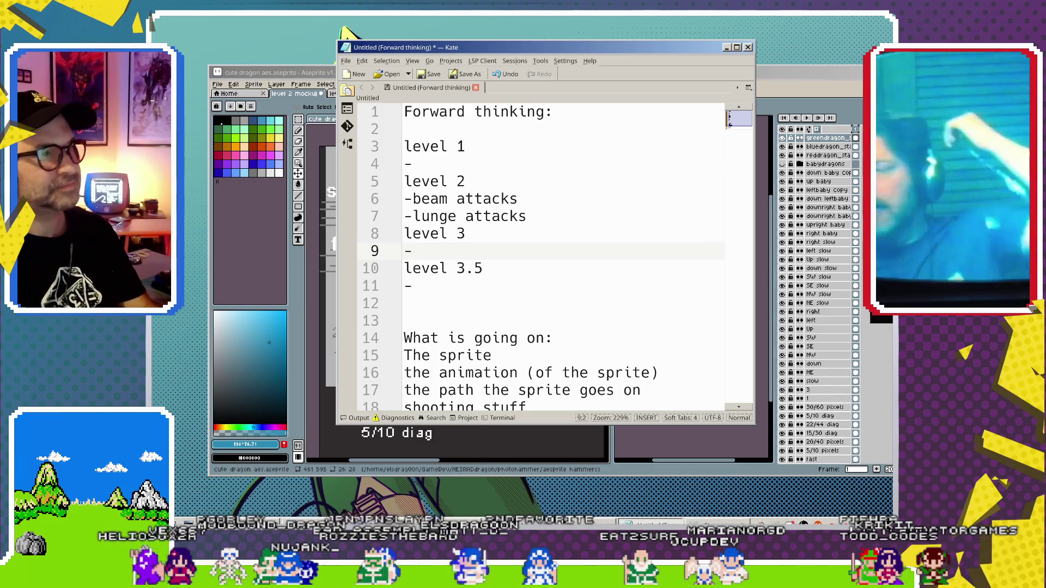
pyautogui.write('enemies that stand s')
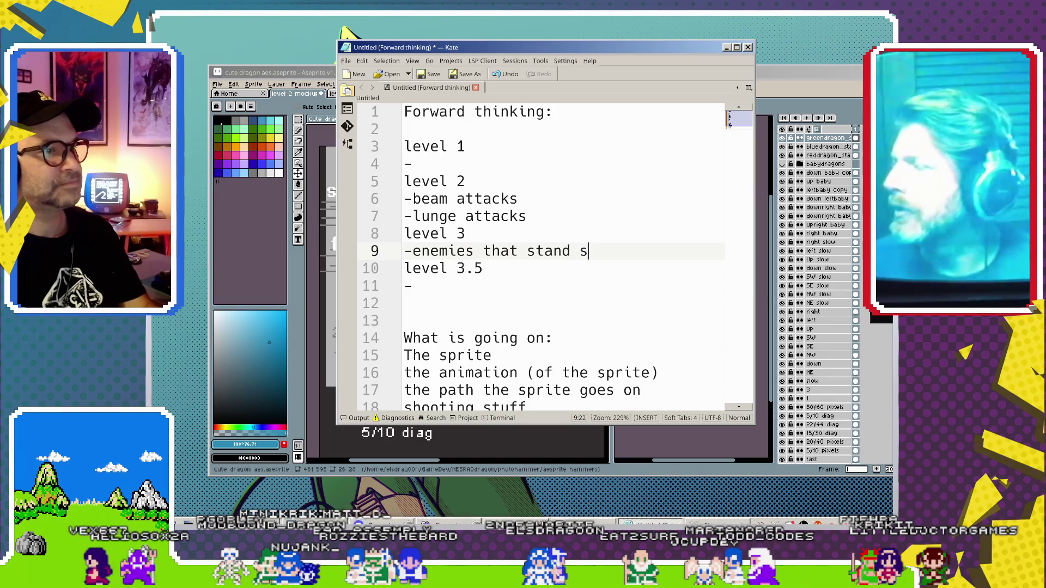
pyautogui.write('till')
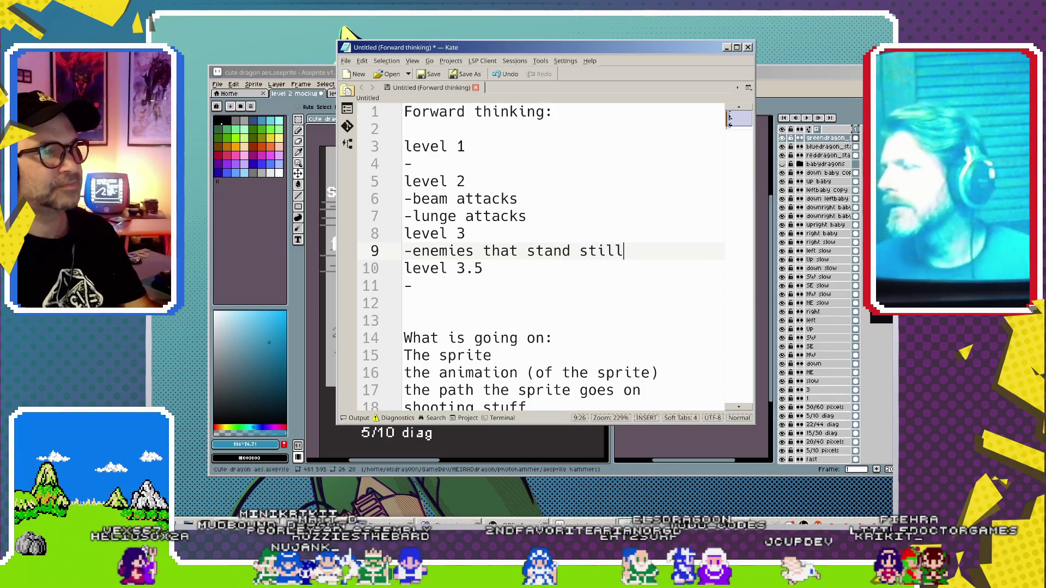
# Add an 'attacks' line below 'shooting stuff' in the What is going on list.
pyautogui.scroll(-2, 500, 308)
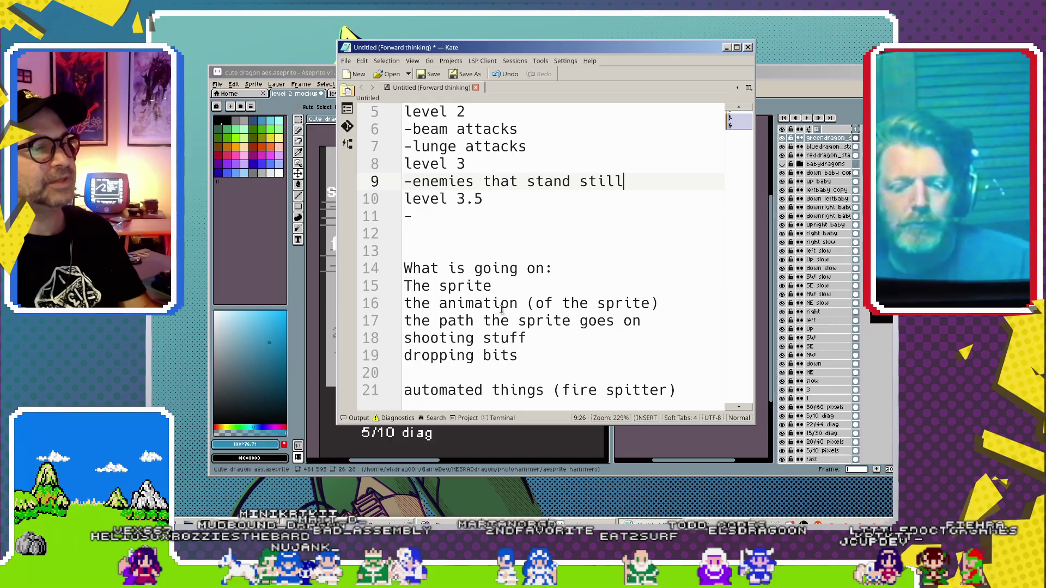
pyautogui.click(534, 337)
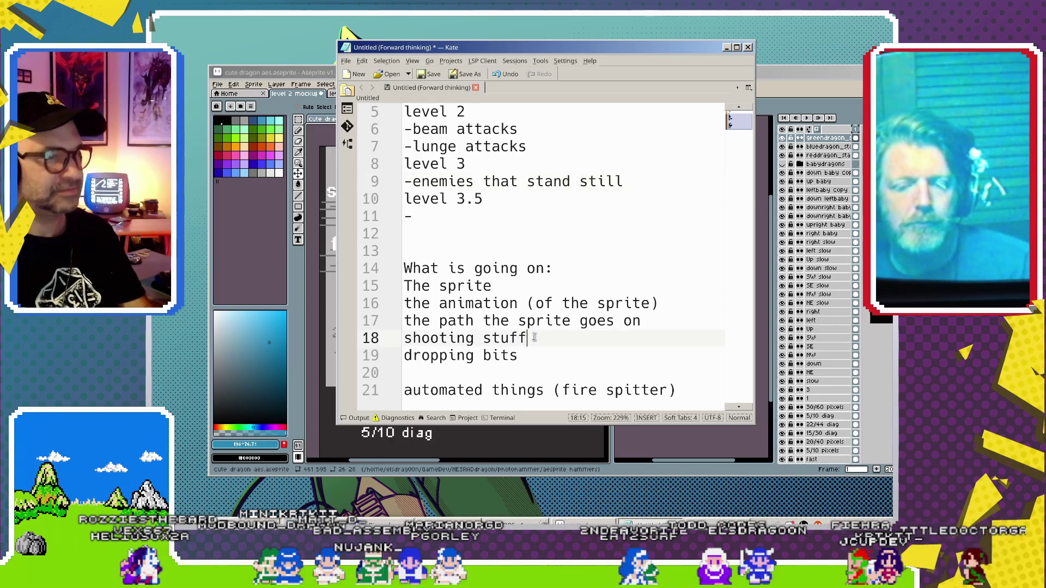
pyautogui.press('Return')
pyautogui.write('attacks')
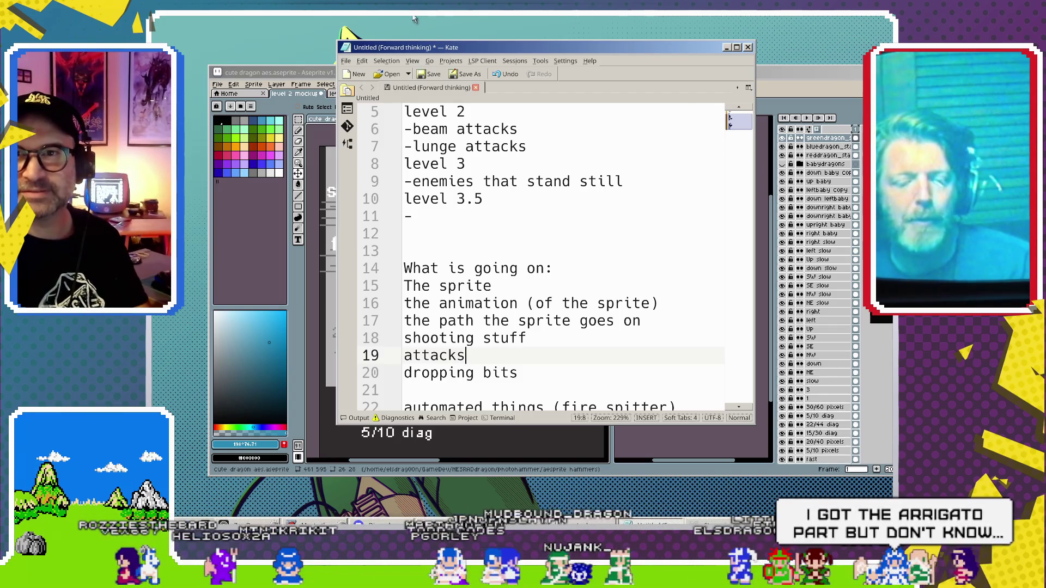
pyautogui.click(346, 37)
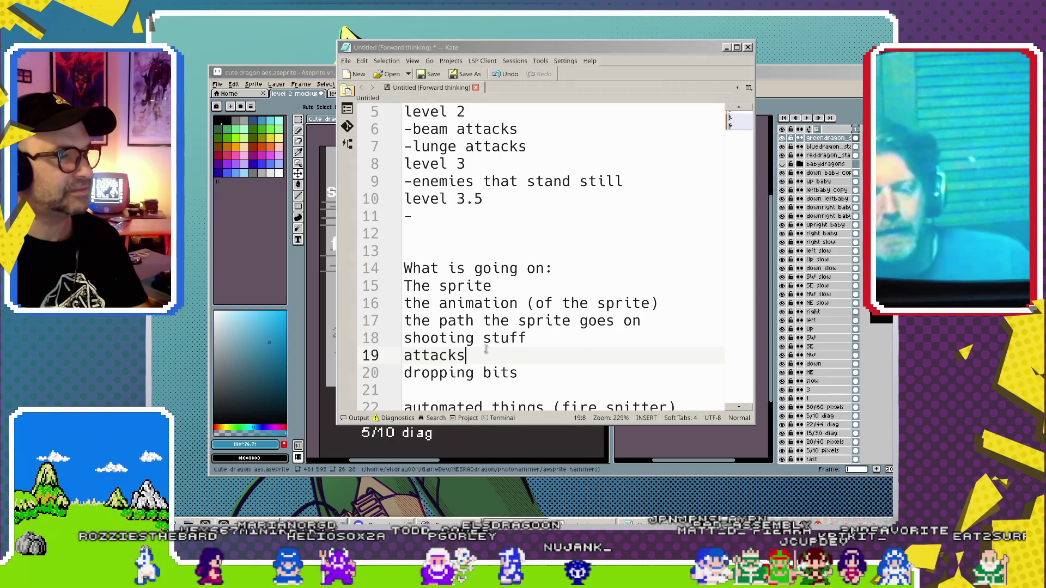
# Replace 'shooting' with 'attacks' and delete the duplicate 'attacks' line.
pyautogui.moveTo(474, 338); pyautogui.dragTo(347, 348)
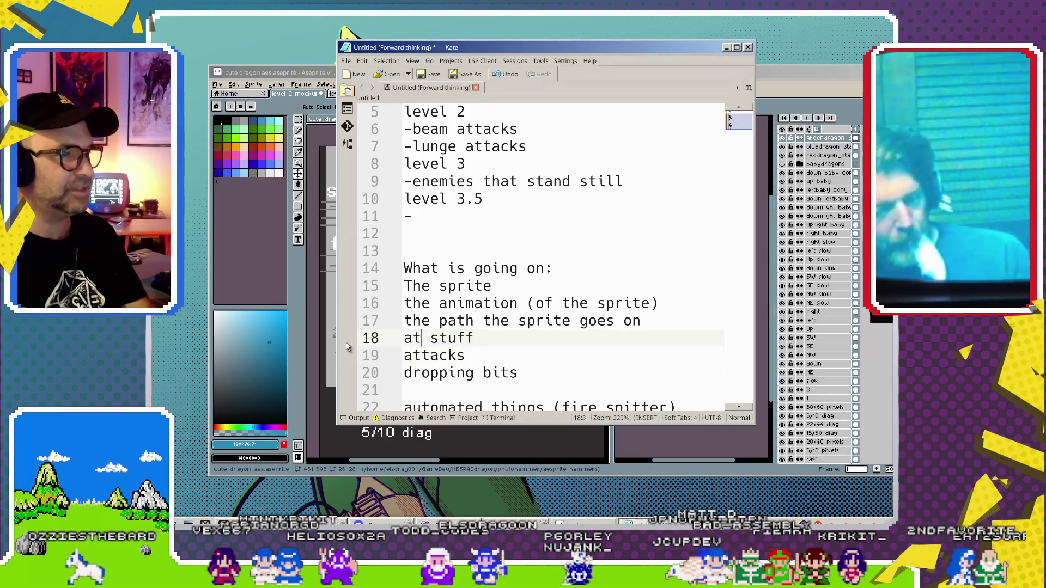
pyautogui.write('tacks')
pyautogui.moveTo(464, 356); pyautogui.dragTo(403, 355)
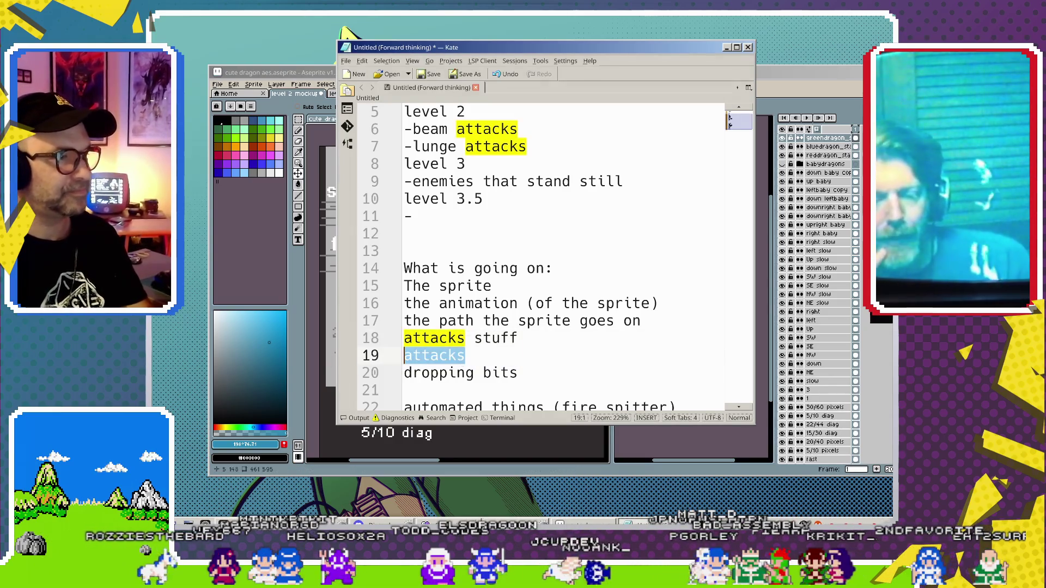
pyautogui.press('BackSpace')
pyautogui.scroll(2, 396, 327)
pyautogui.scroll(-2, 397, 328)
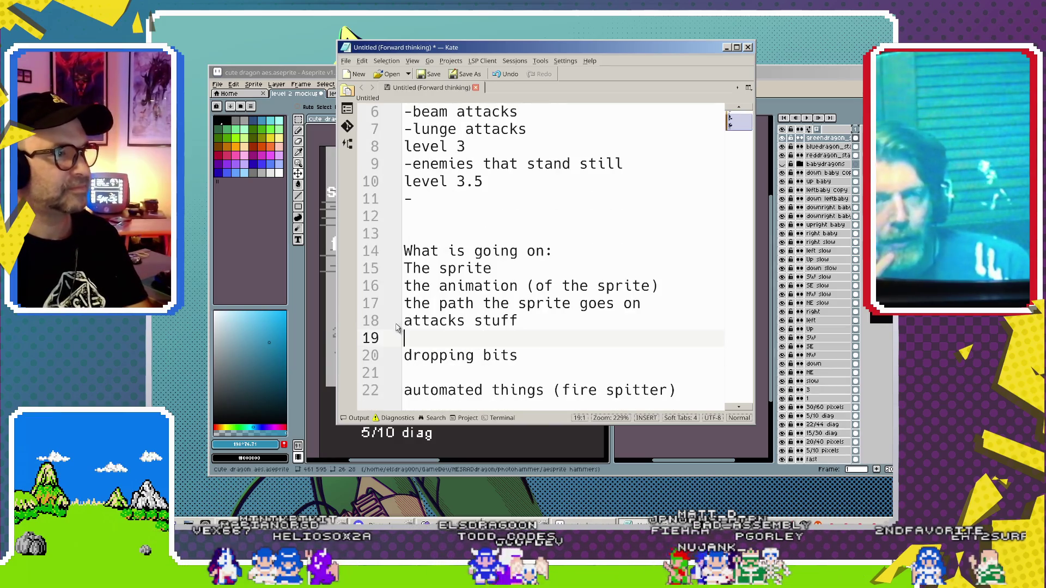
pyautogui.scroll(2, 521, 338)
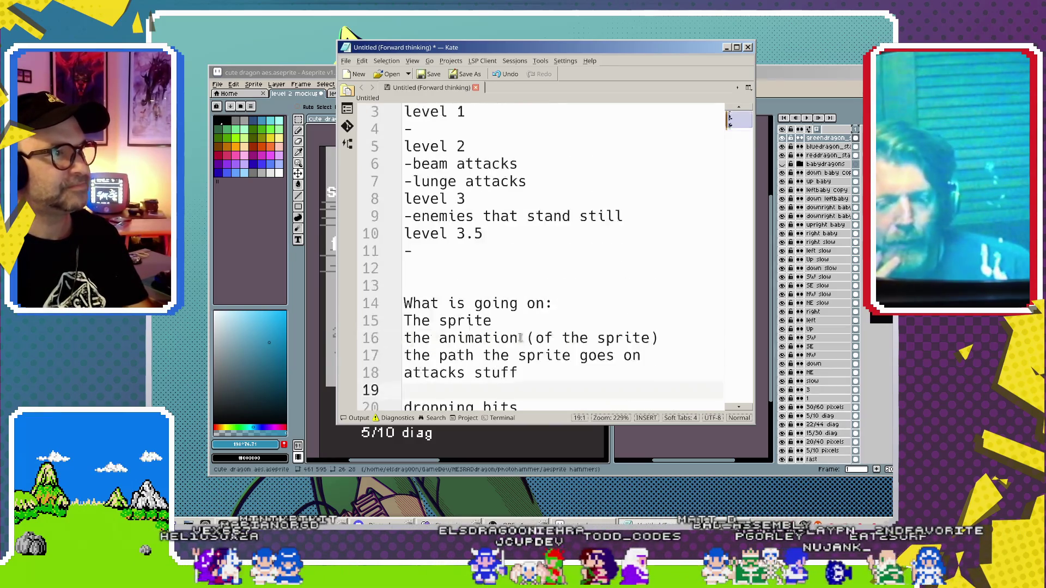
pyautogui.click(438, 163)
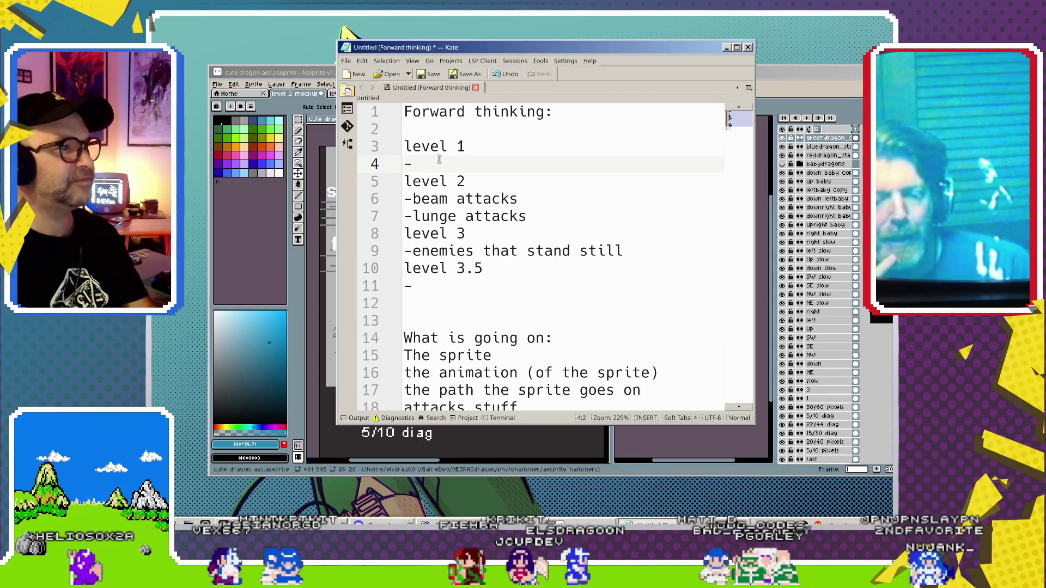
# Complete 'projectile attacks' under level 1 and add '-death' on a new line below '-lunge attacks'.
pyautogui.write('projectile attacks')
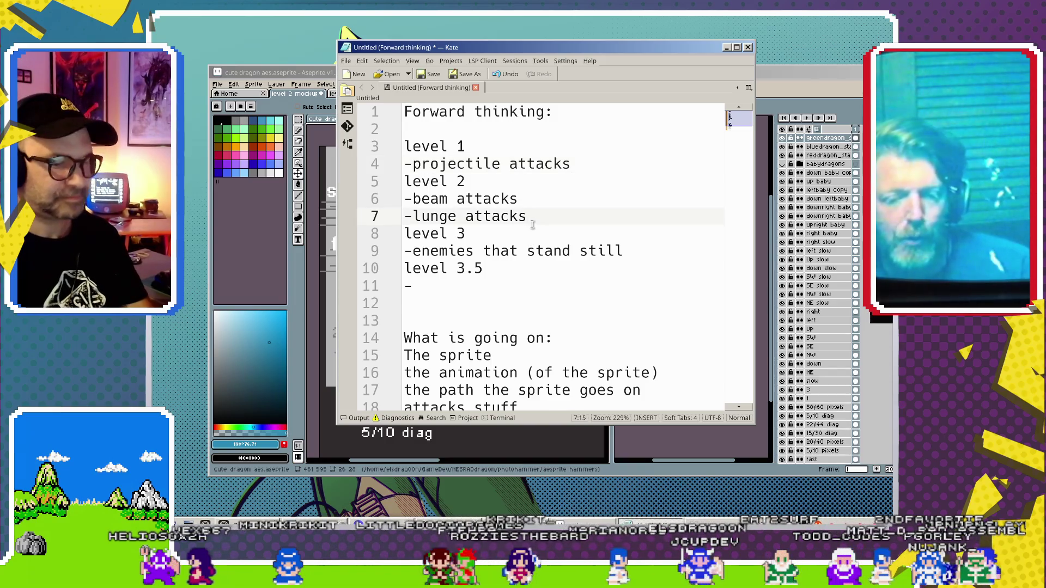
pyautogui.press('Return')
pyautogui.write('-')
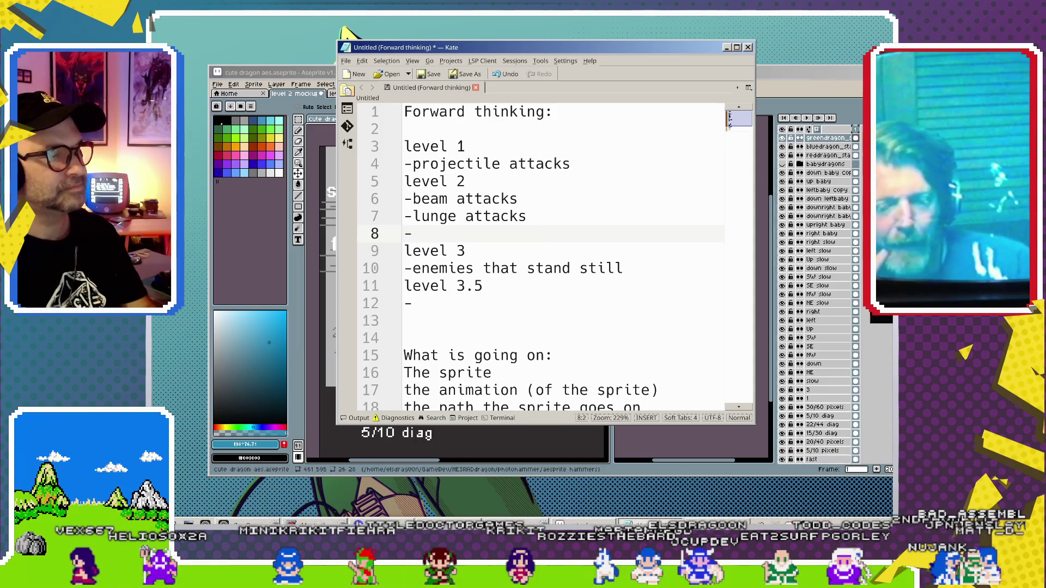
pyautogui.write('death')
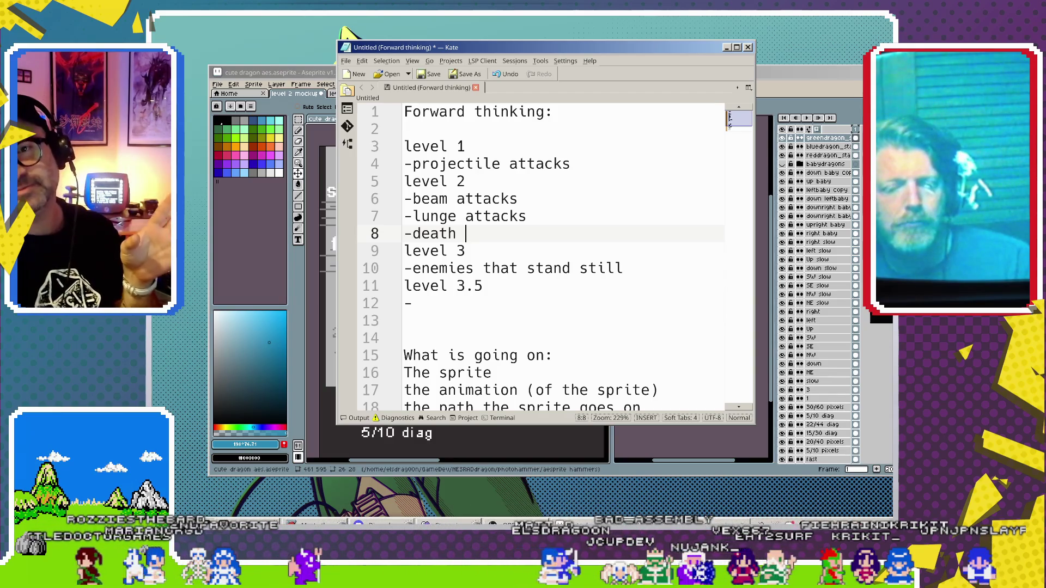
# Type 'Assigned Behaviours' on the empty line below level 3.5, then 'Triggered Behaviours' two lines down.
pyautogui.click(466, 286)
pyautogui.click(404, 321)
pyautogui.write('Assigned ')
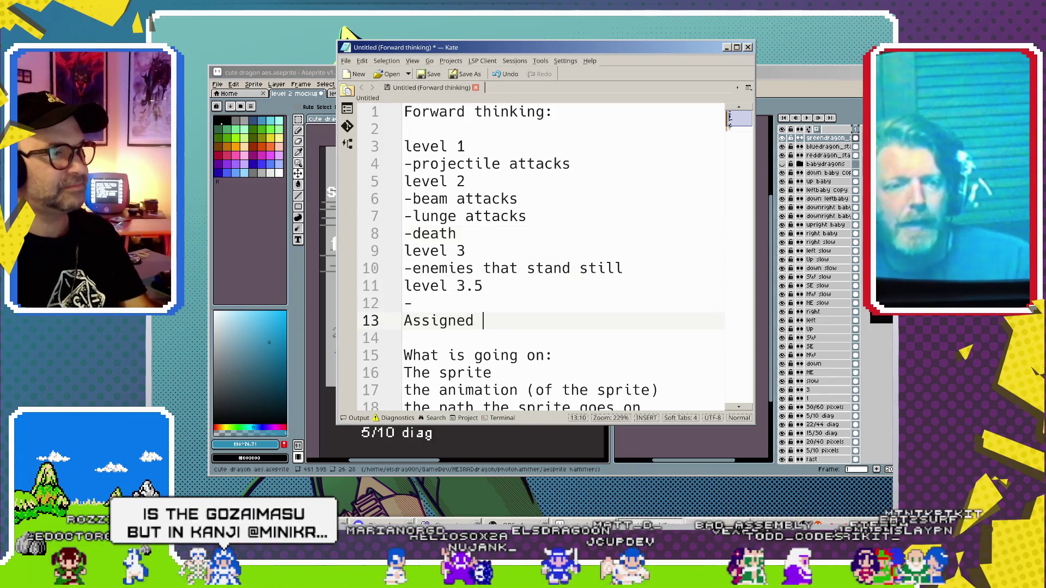
pyautogui.write('Behaviours')
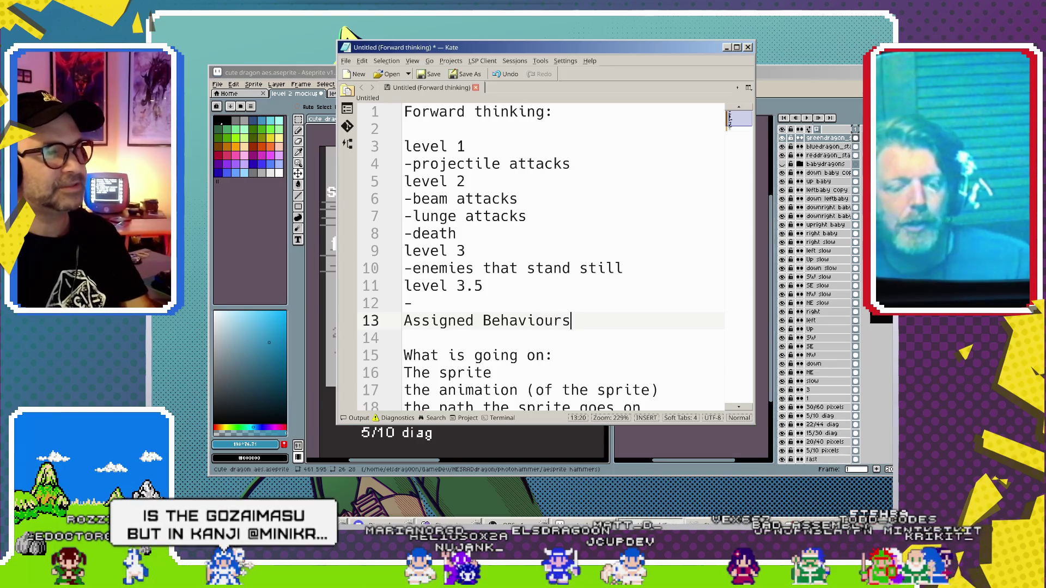
pyautogui.press('Return')
pyautogui.press('Return')
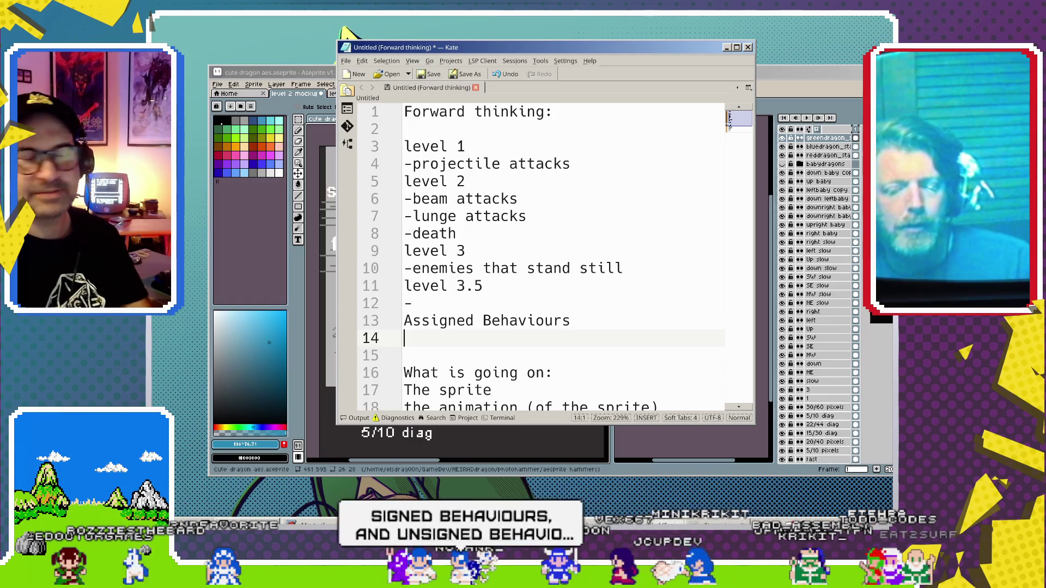
pyautogui.write('Triggered Be')
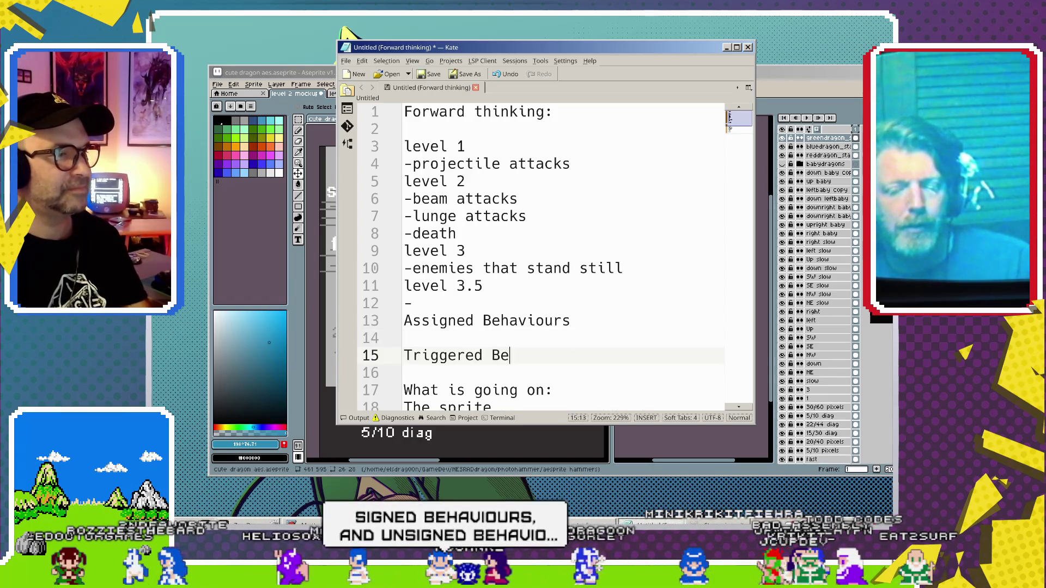
pyautogui.write('haviours')
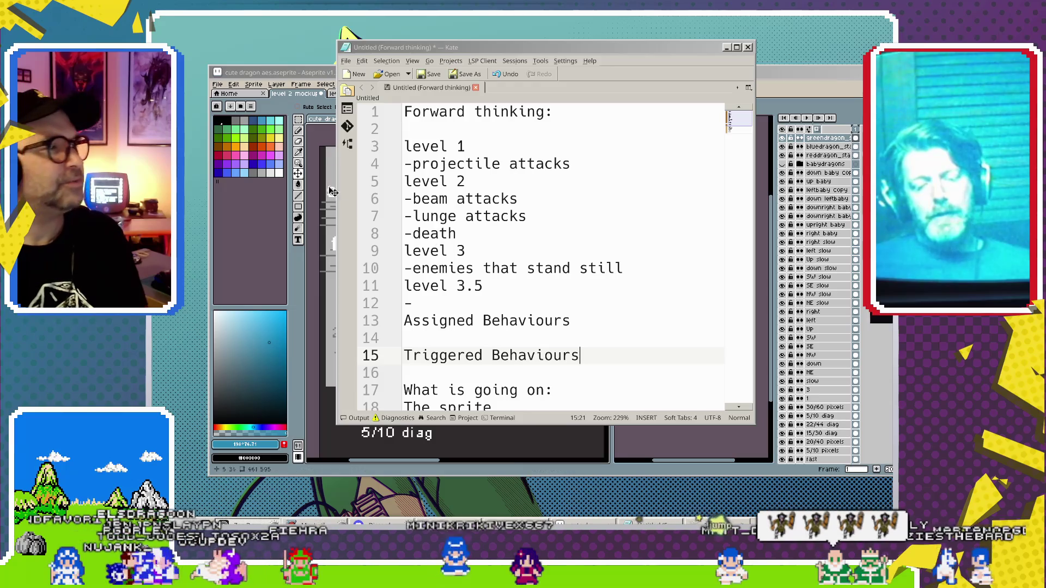
# Switch from the Kate notes to the Aseprite dragon sprite sheet window with Alt+Tab.
pyautogui.hotkey('alt', 'Tab')
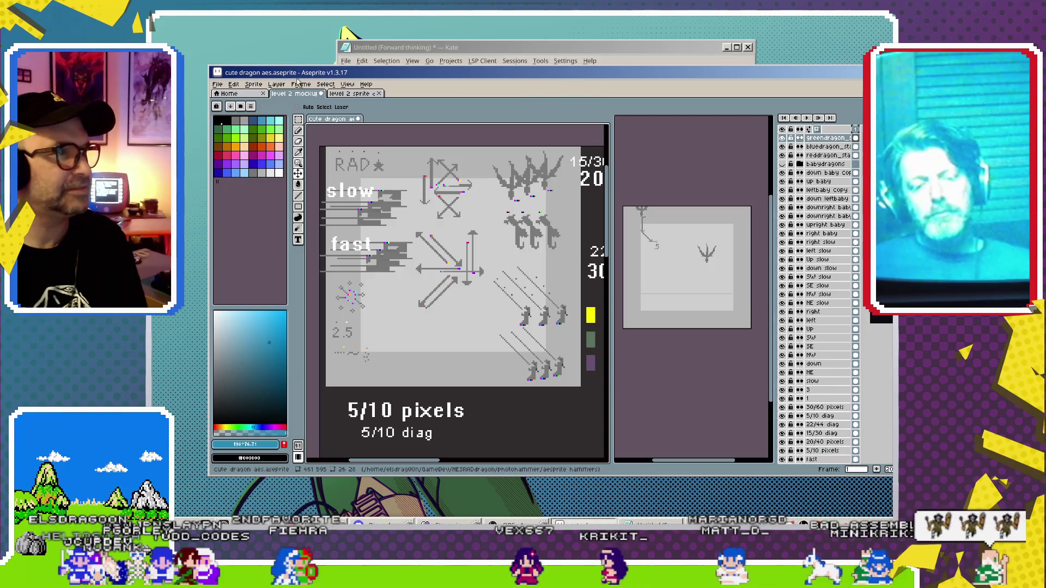
# Switch to the level 2 sprite dragon animations file and widen and pan the preview to show the whole mockup.
pyautogui.hotkey('ctrl', 'Tab')
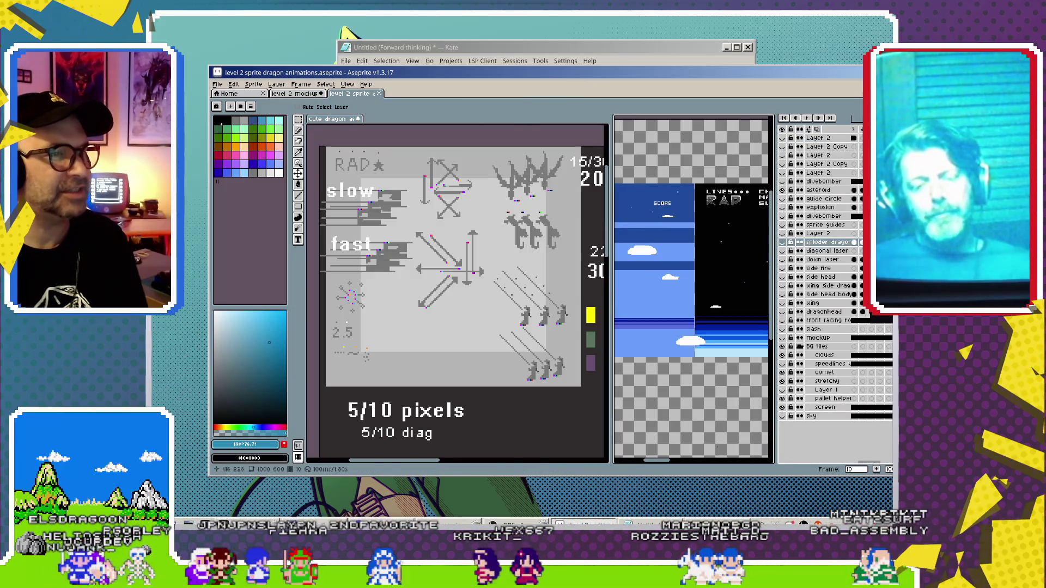
pyautogui.moveTo(612, 287); pyautogui.dragTo(467, 286)
pyautogui.moveTo(541, 296); pyautogui.dragTo(631, 292)
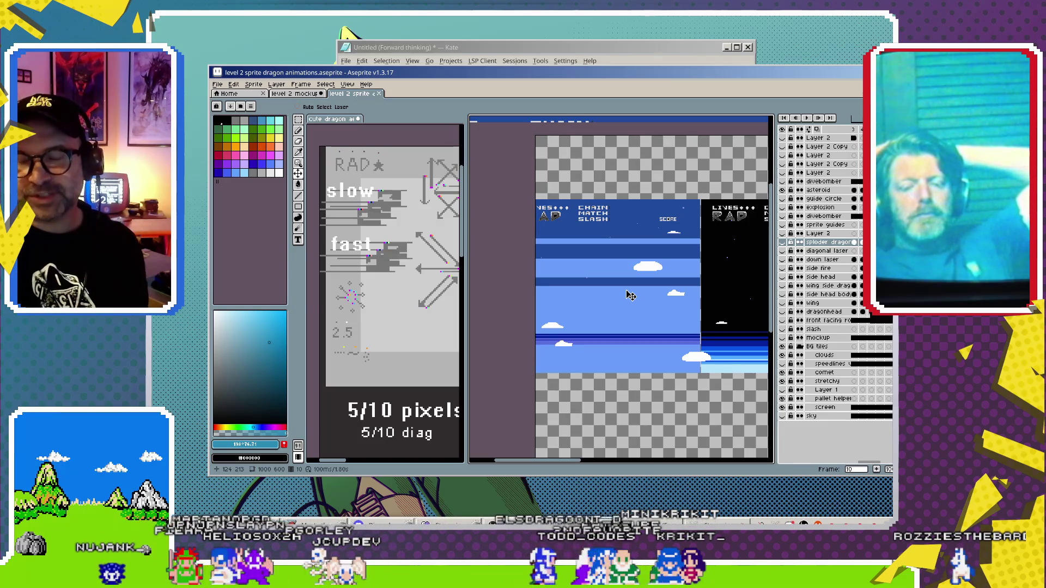
# Widen the sprite sheet editor beside the game preview and switch to the cute dragon sheet.
pyautogui.scroll(2, 631, 295)
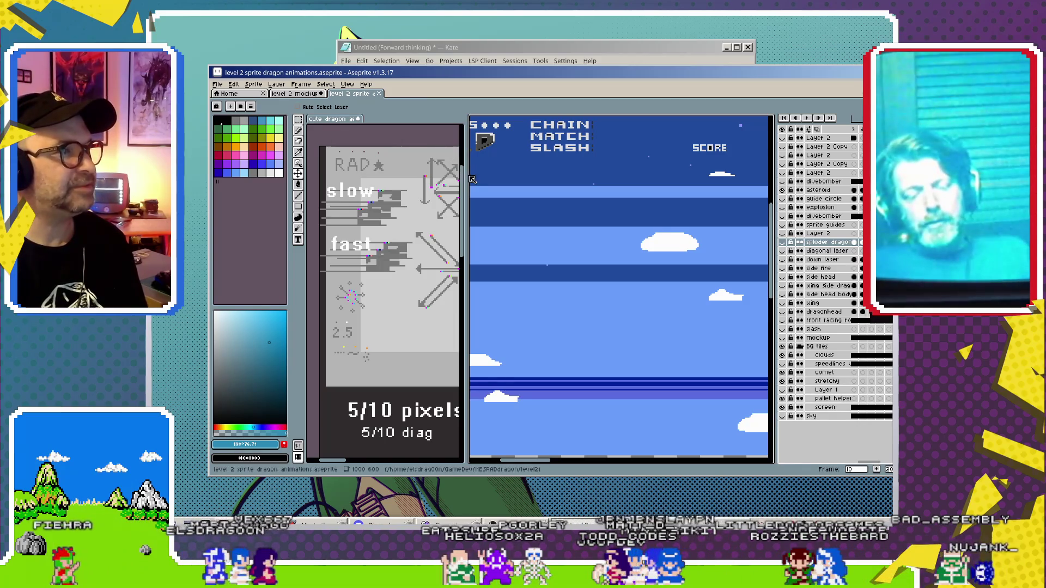
pyautogui.moveTo(466, 176); pyautogui.dragTo(657, 176)
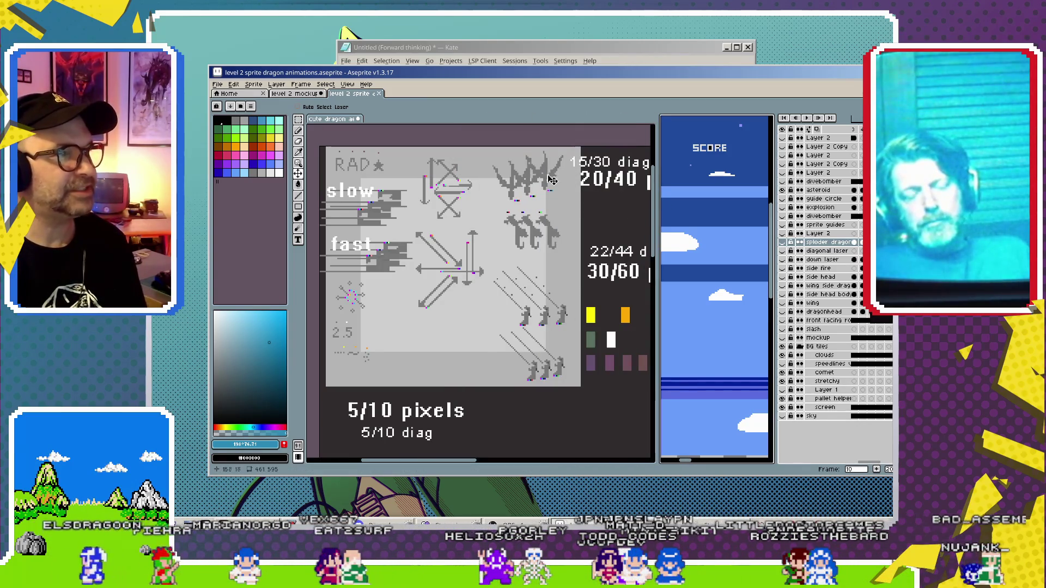
pyautogui.click(536, 201)
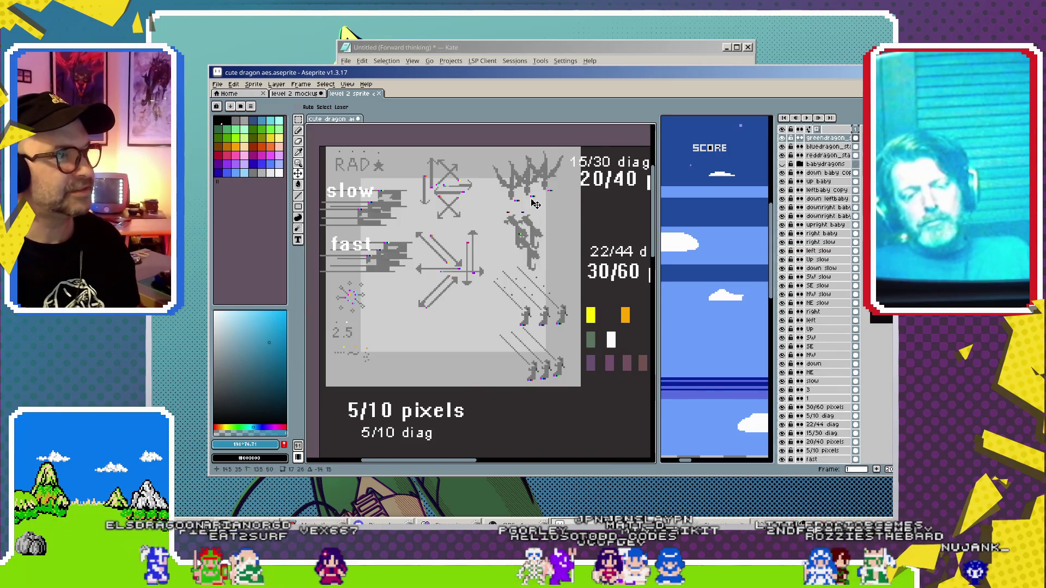
# Select the dragon sprite and drag it past RAD and the X arrows onto the right-hand dragon sketch.
pyautogui.click(547, 185)
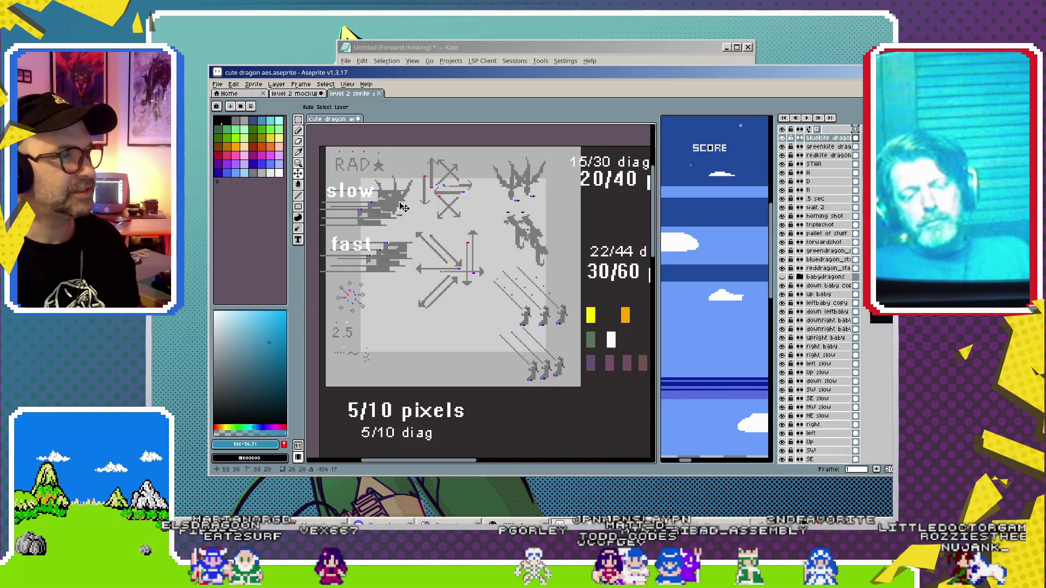
pyautogui.moveTo(371, 178)
pyautogui.mouseDown()
pyautogui.moveTo(409, 224)
pyautogui.moveTo(504, 222)
pyautogui.moveTo(514, 396)
pyautogui.moveTo(397, 222)
pyautogui.mouseUp()
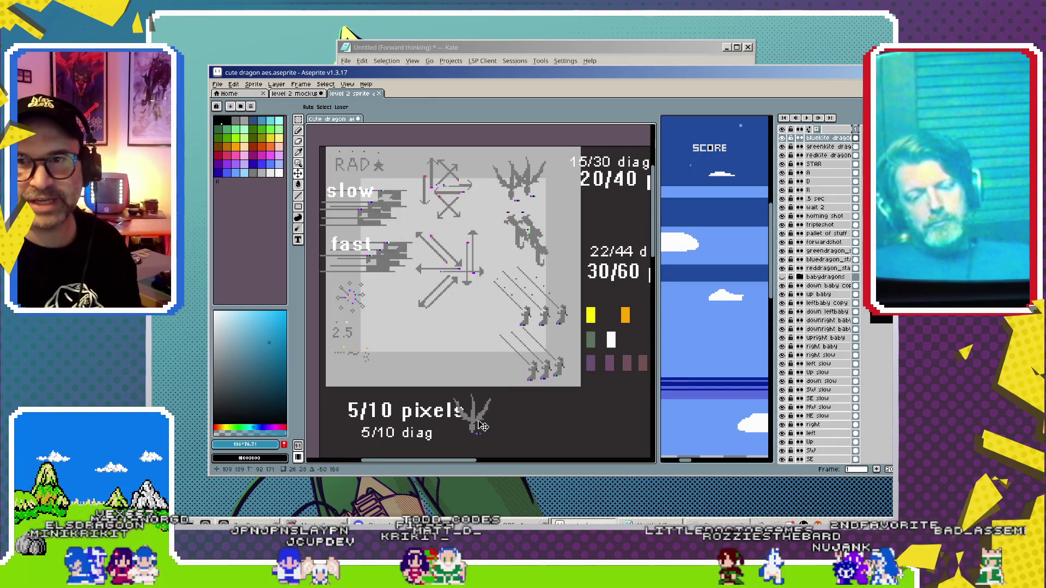
pyautogui.moveTo(456, 275)
pyautogui.mouseDown()
pyautogui.moveTo(388, 181)
pyautogui.moveTo(400, 172)
pyautogui.mouseUp()
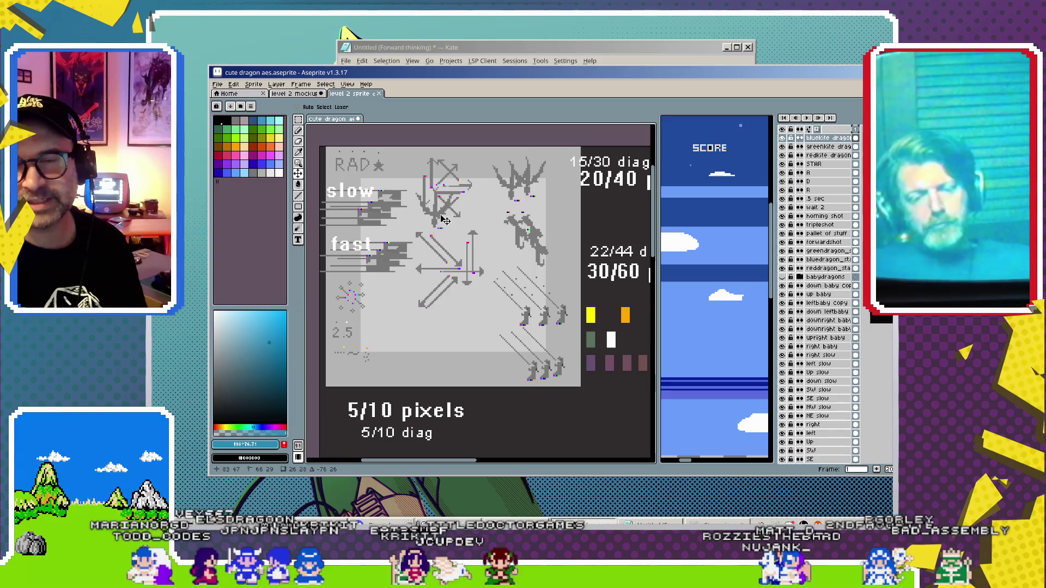
pyautogui.moveTo(446, 220)
pyautogui.mouseDown()
pyautogui.moveTo(492, 212)
pyautogui.moveTo(398, 180)
pyautogui.mouseUp()
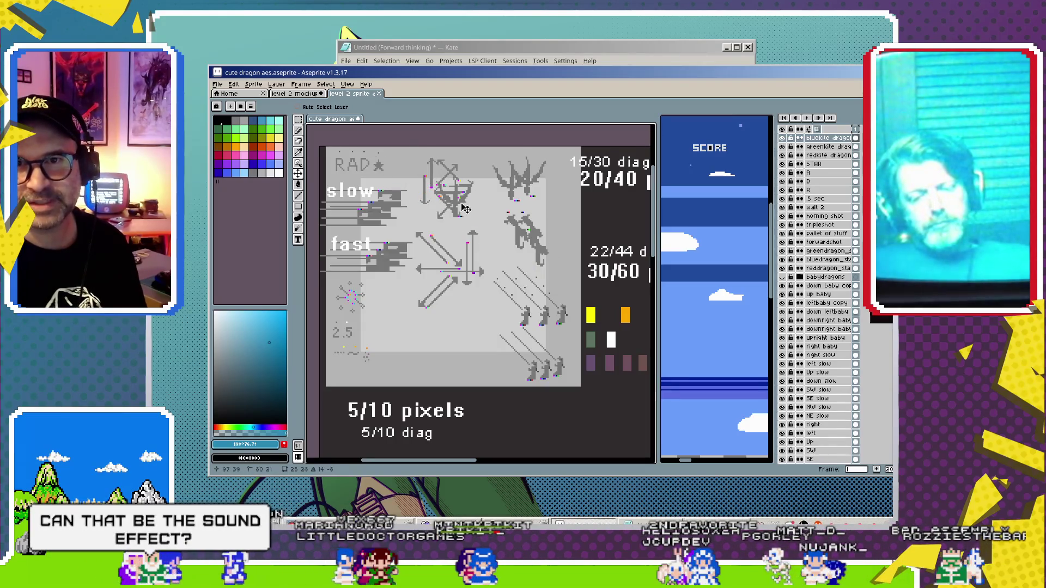
pyautogui.moveTo(464, 209); pyautogui.dragTo(513, 235)
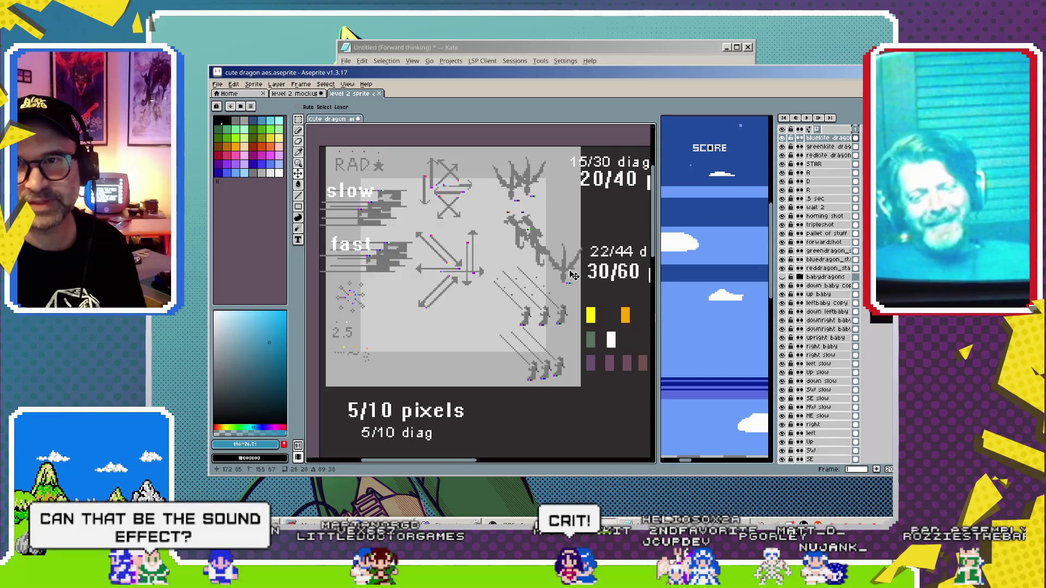
pyautogui.moveTo(487, 220); pyautogui.dragTo(474, 222)
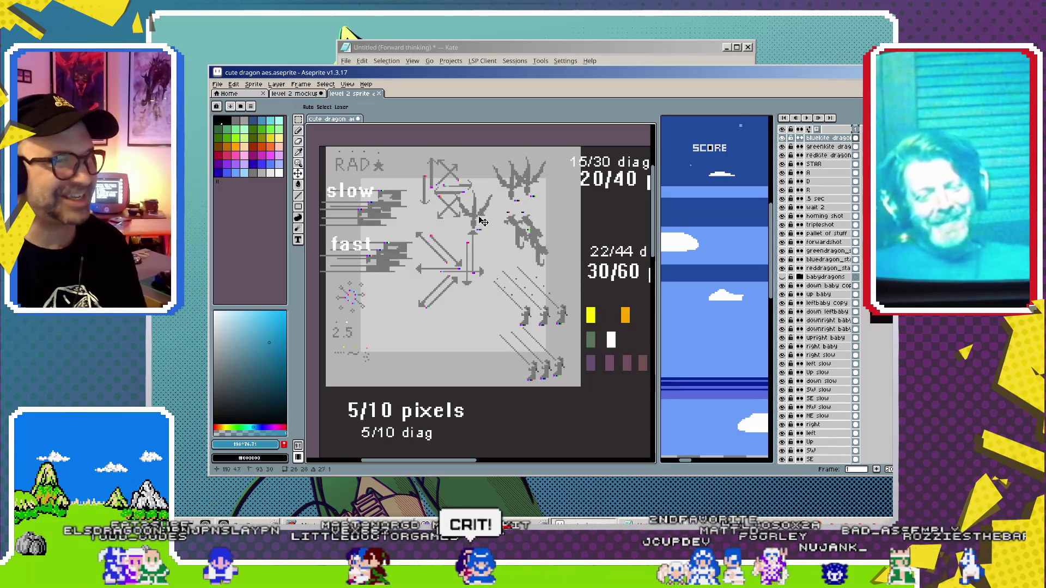
pyautogui.moveTo(423, 183); pyautogui.dragTo(502, 199)
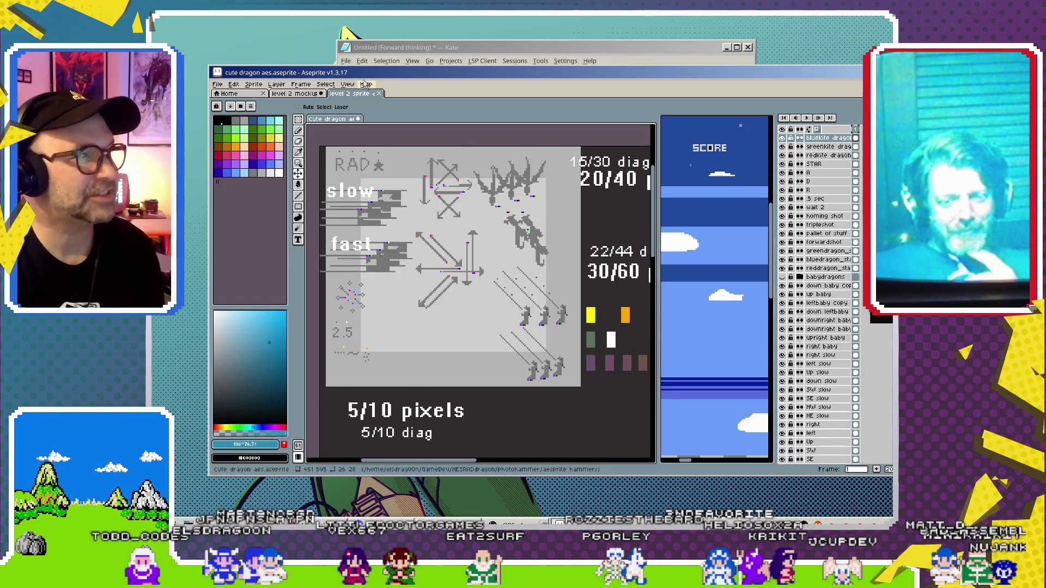
pyautogui.click(436, 46)
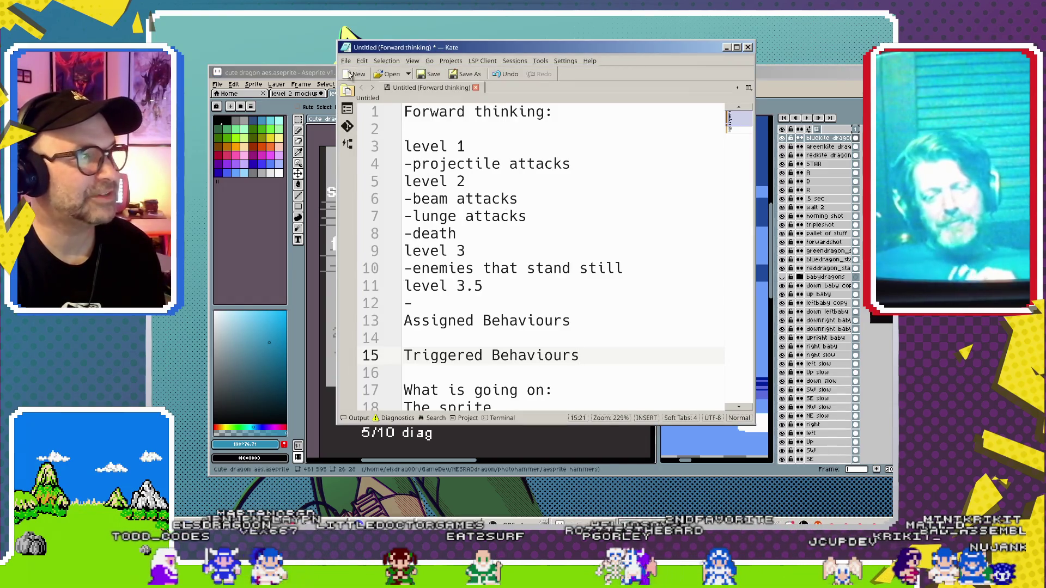
pyautogui.hotkey('alt', 'Tab')
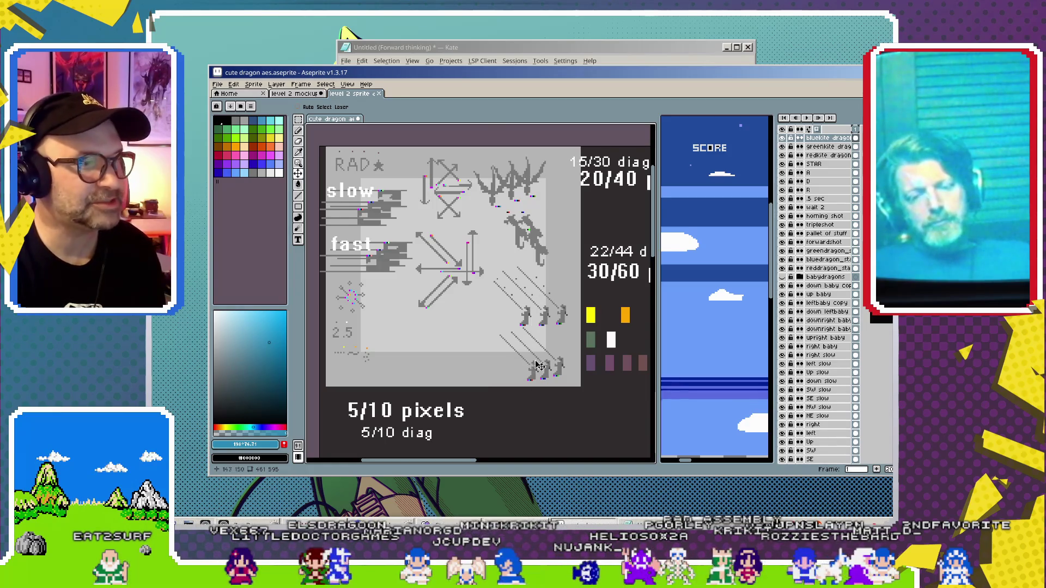
# Zoom in and pan to the diagonal dragon sketches, then zoom out slightly to show the arrow guides.
pyautogui.scroll(1, 537, 370)
pyautogui.scroll(1, 475, 245)
pyautogui.scroll(1, 469, 209)
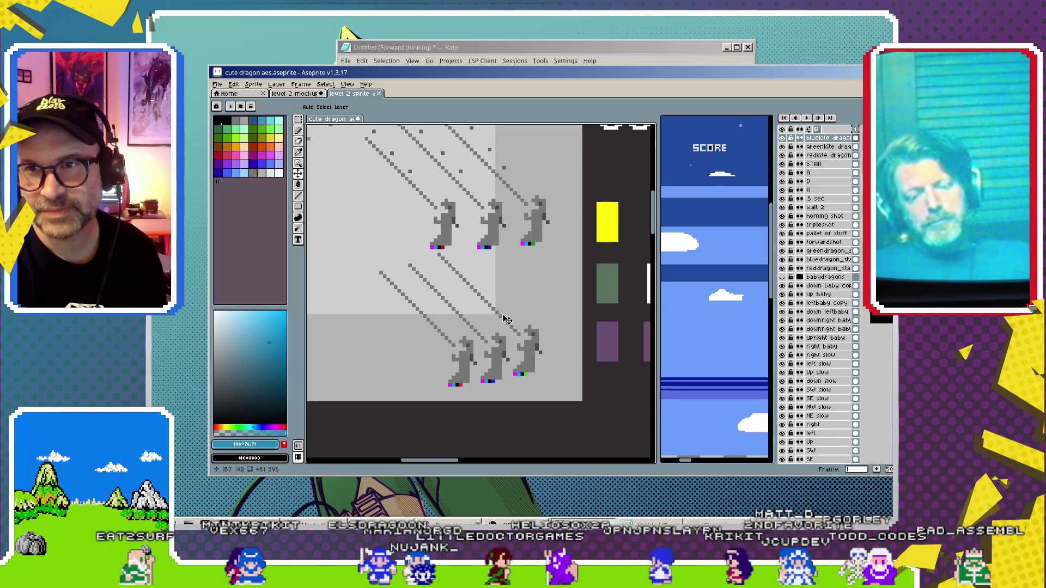
pyautogui.moveTo(485, 265); pyautogui.dragTo(500, 280)
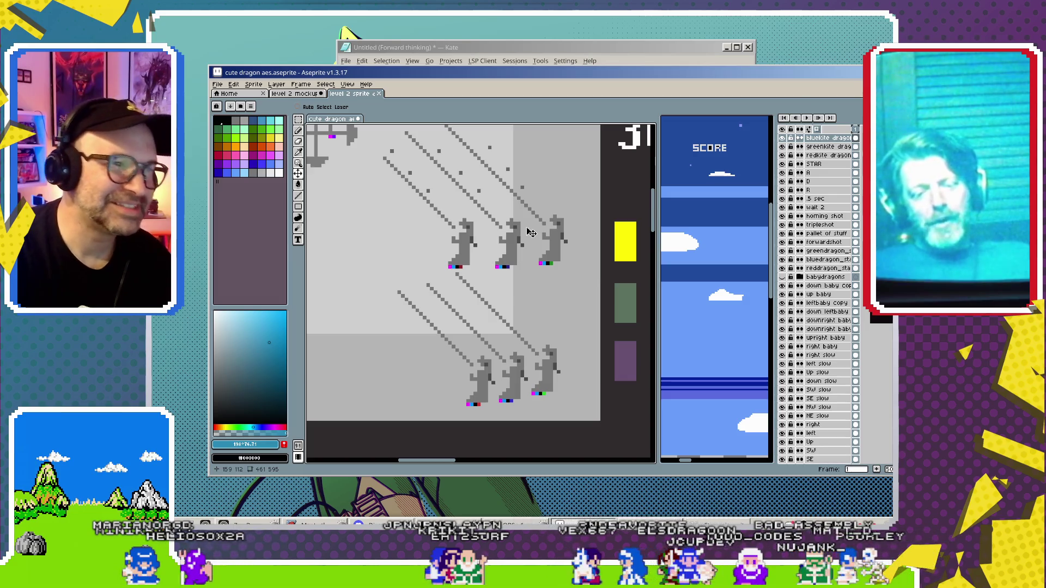
pyautogui.scroll(-2, 531, 233)
pyautogui.scroll(1, 604, 339)
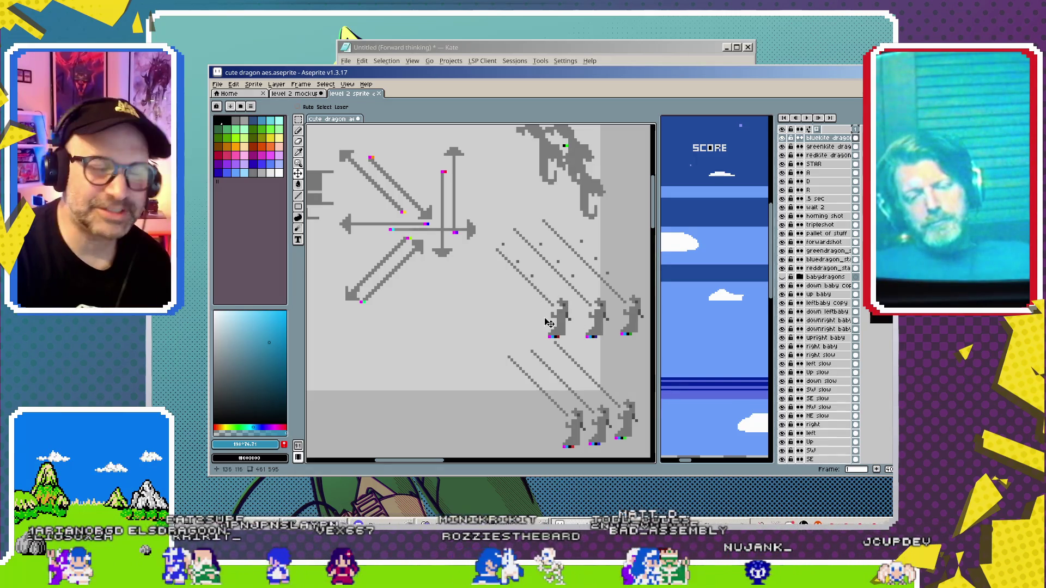
pyautogui.scroll(-1, 542, 300)
pyautogui.scroll(-1, 550, 327)
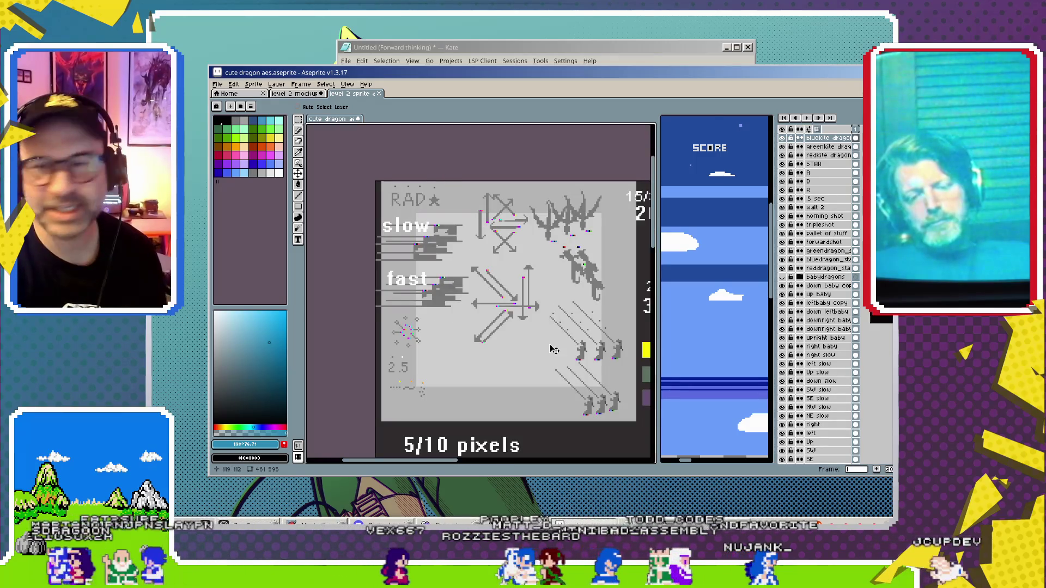
pyautogui.scroll(-1, 554, 350)
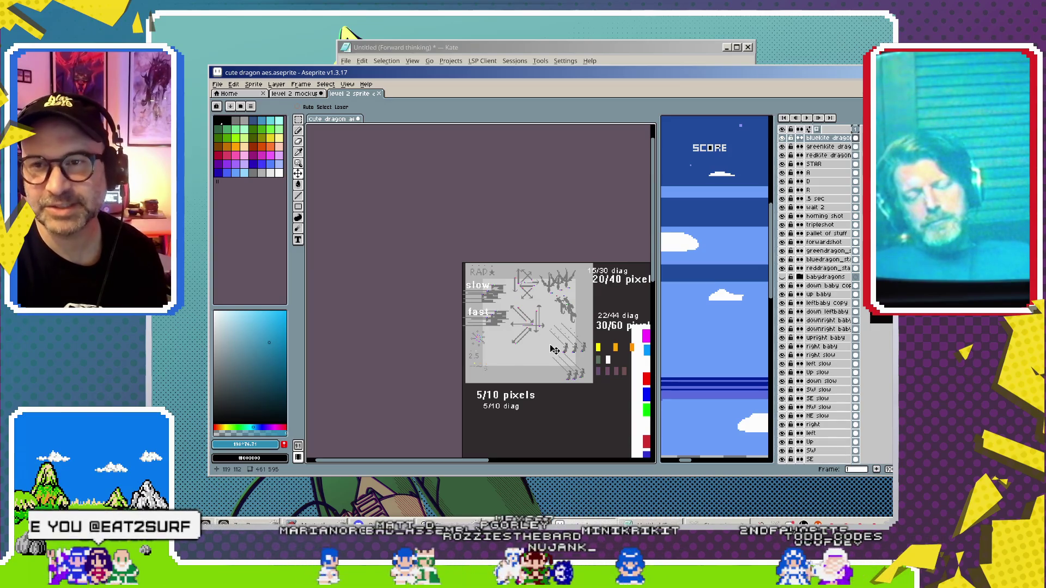
pyautogui.scroll(1, 554, 354)
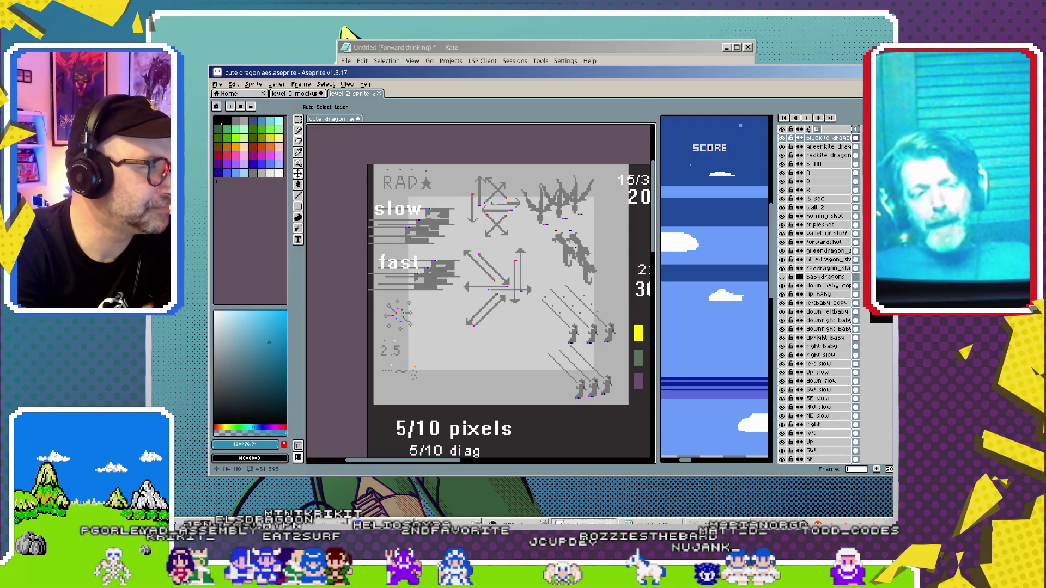
pyautogui.scroll(1, 431, 229)
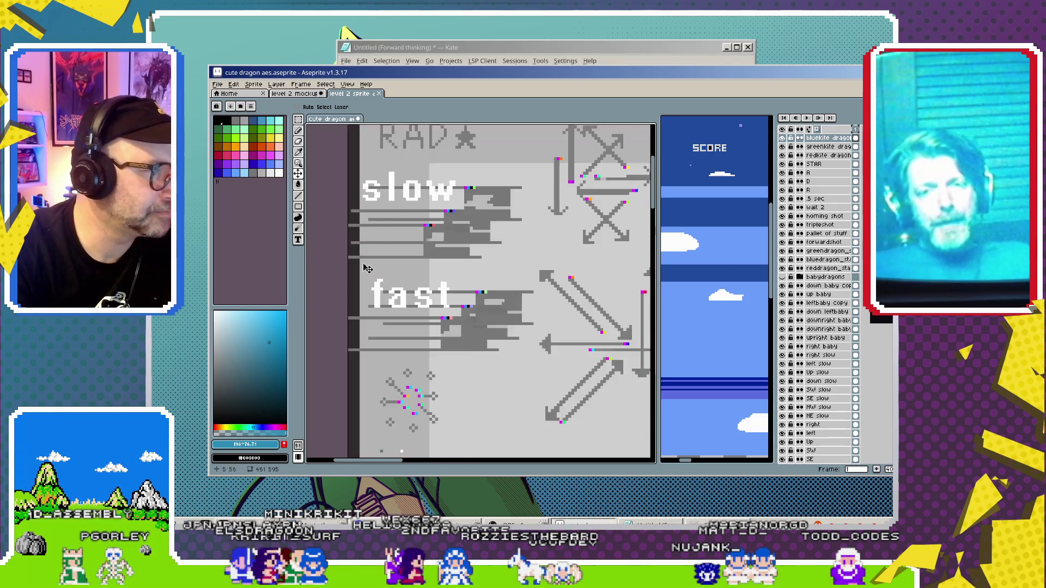
# Sample the grey from the up baby starburst as the pencil colour, then activate the down leftbaby layer.
pyautogui.scroll(1, 452, 164)
pyautogui.click(469, 263)
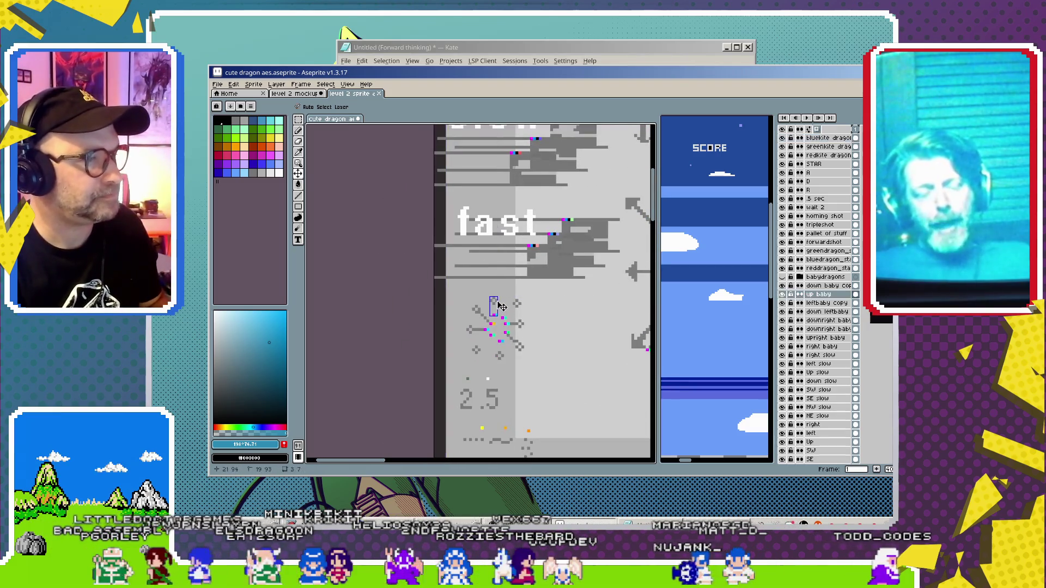
pyautogui.press('i')
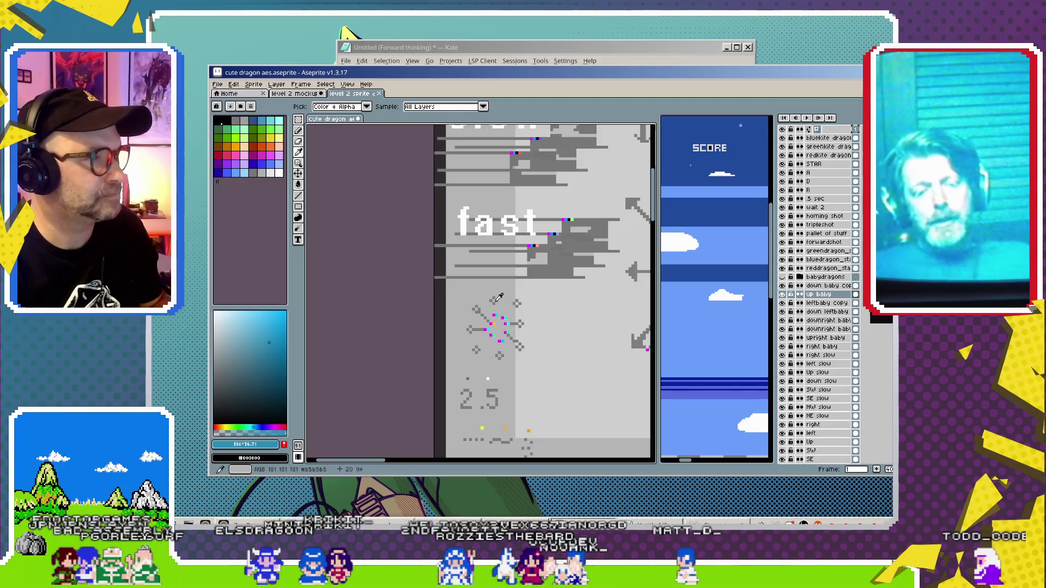
pyautogui.click(481, 255)
pyautogui.press('b')
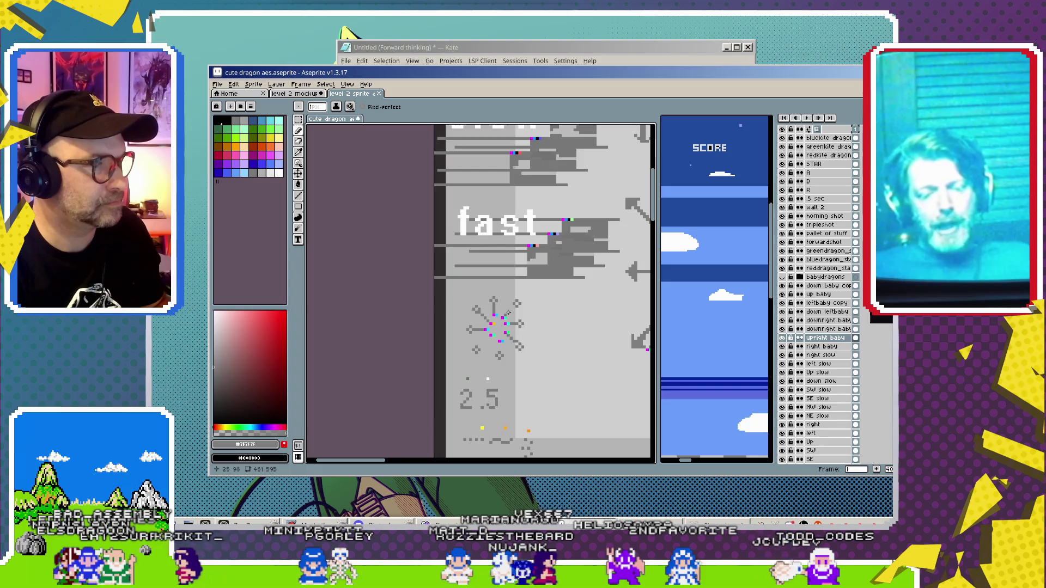
pyautogui.press('ctrl')
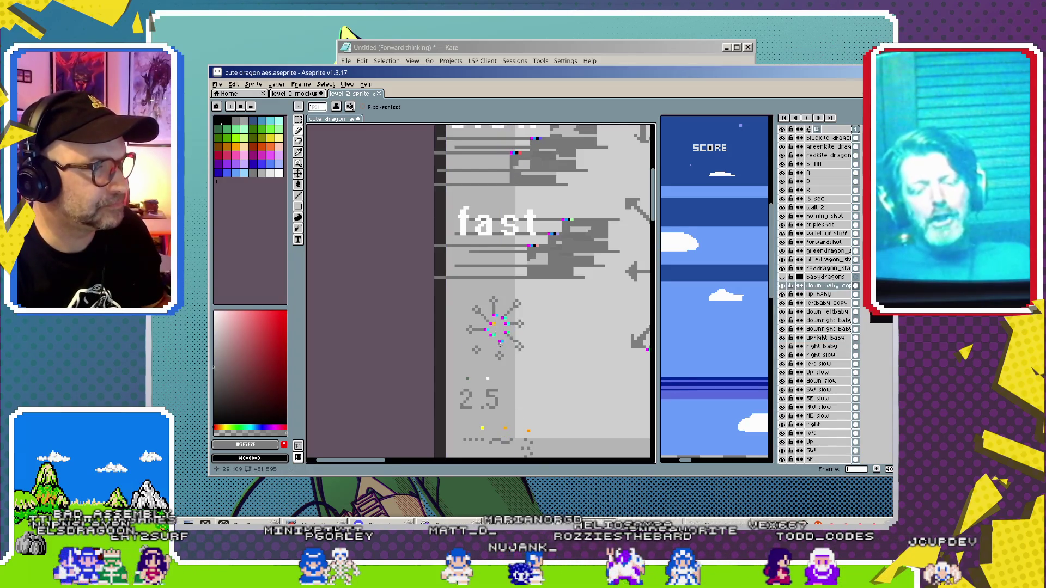
pyautogui.keyDown('ctrl'); pyautogui.click(489, 339); pyautogui.keyUp('ctrl')
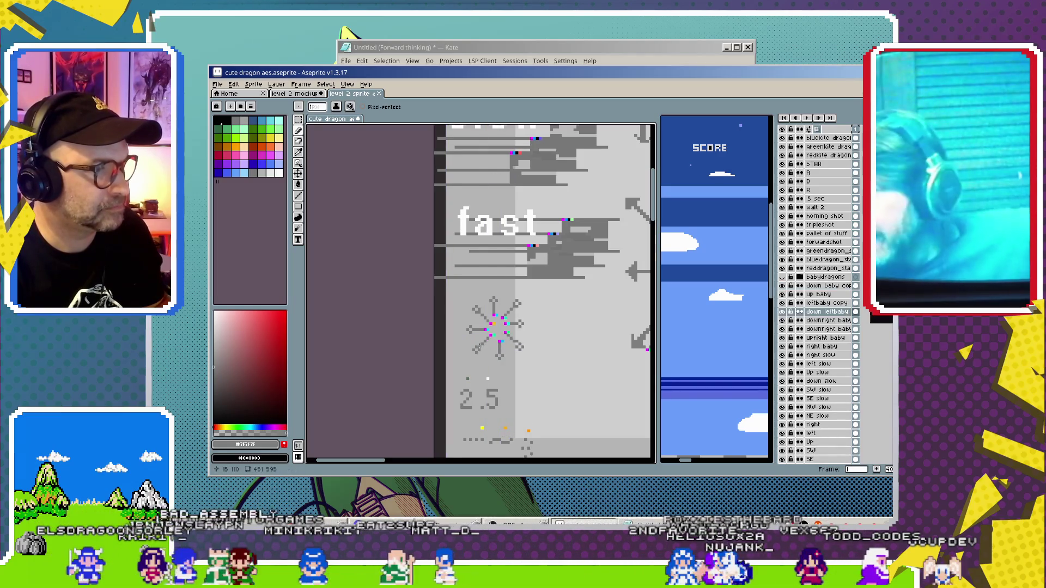
# Scroll and pan across the cute dragon sheet to view the RAD lettering, burst and dragon sketches.
pyautogui.scroll(-1, 565, 348)
pyautogui.scroll(-1, 565, 347)
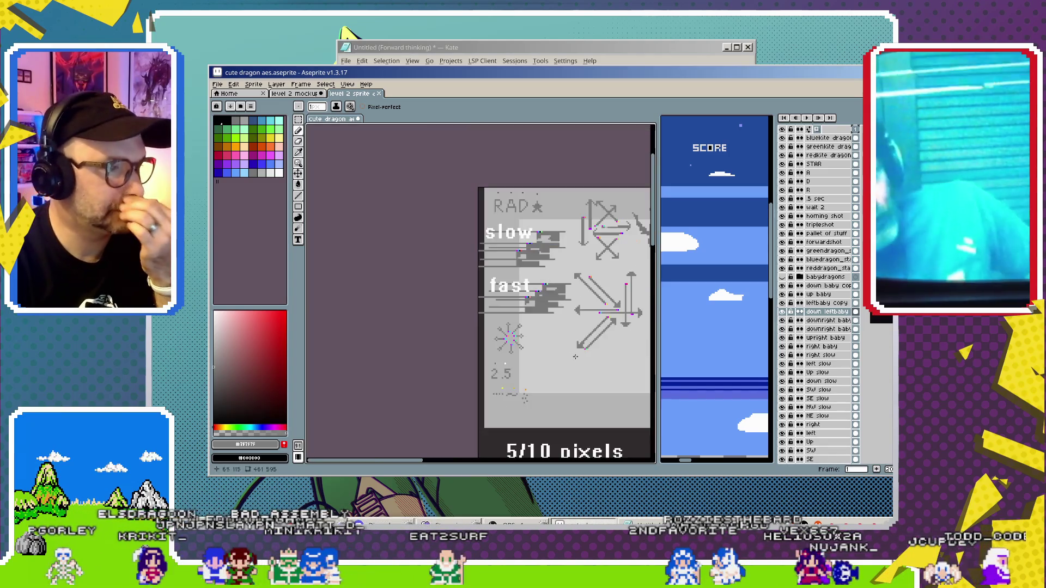
pyautogui.moveTo(622, 346); pyautogui.dragTo(471, 345)
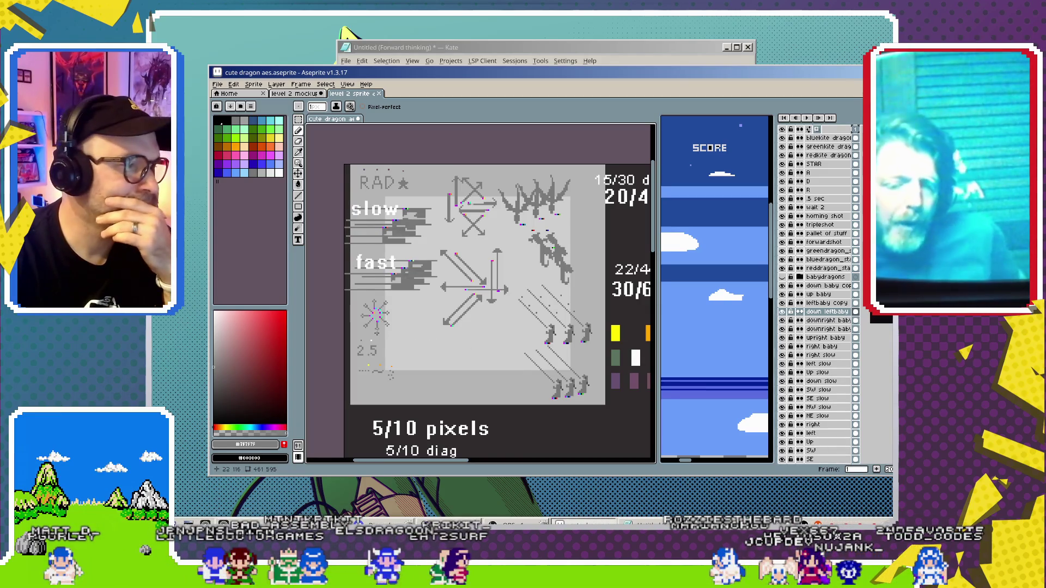
pyautogui.scroll(2, 376, 331)
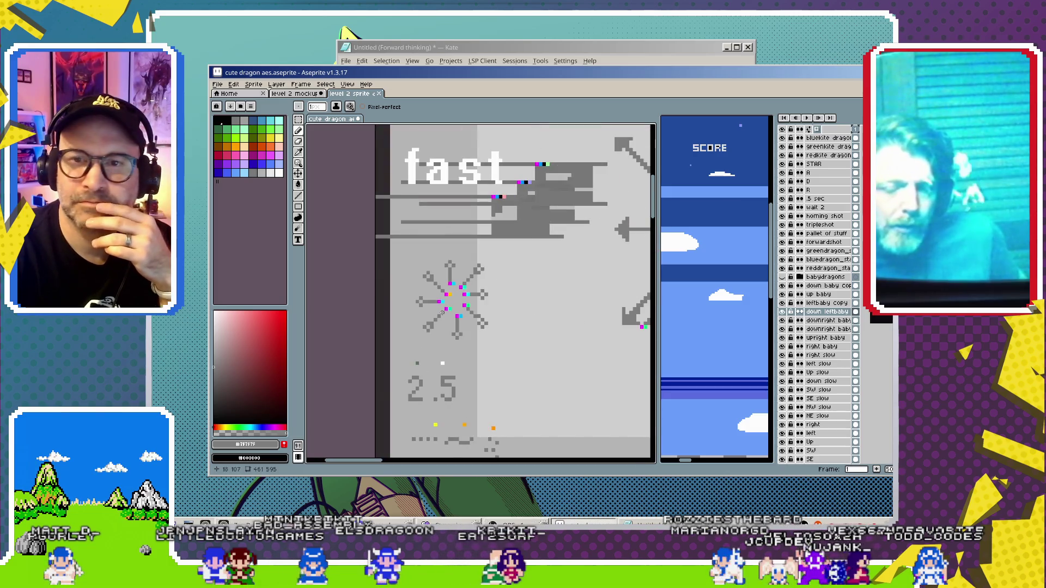
pyautogui.scroll(-2, 441, 313)
pyautogui.scroll(-1, 436, 327)
pyautogui.scroll(-1, 432, 343)
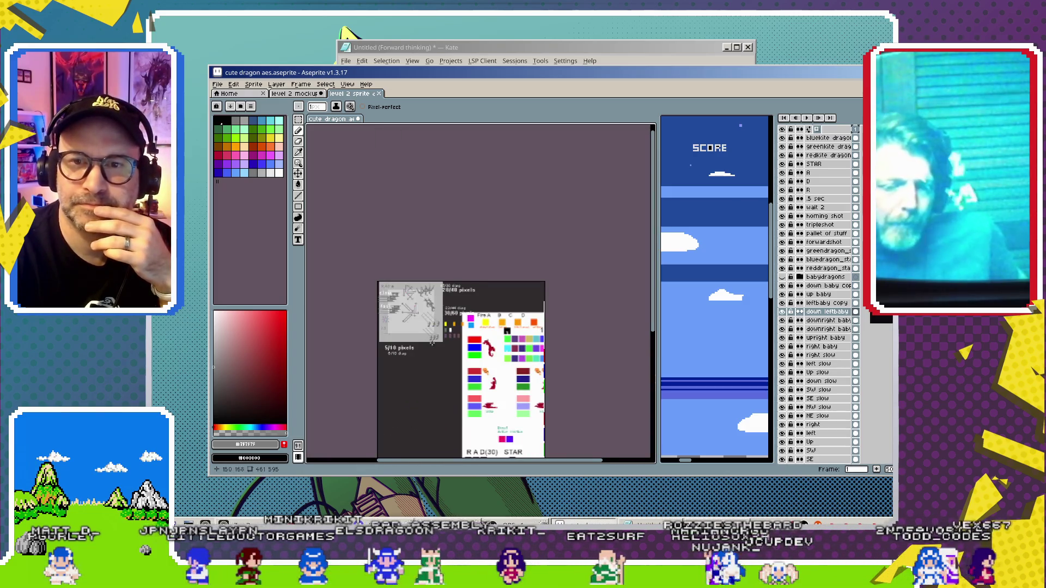
pyautogui.scroll(2, 435, 278)
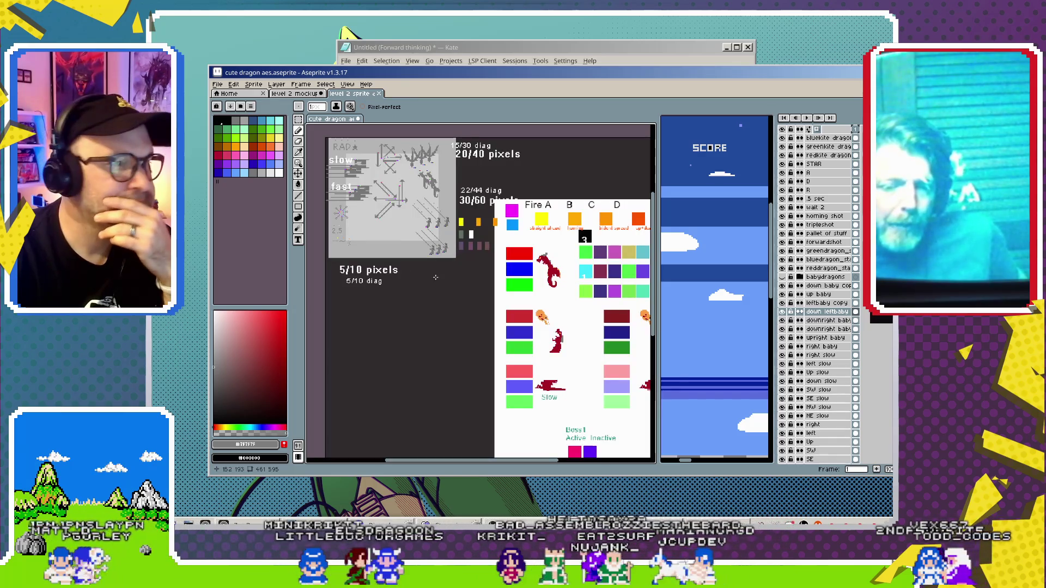
# Bring up the level 2 mockup document and resize the split between the two views.
pyautogui.click(295, 93)
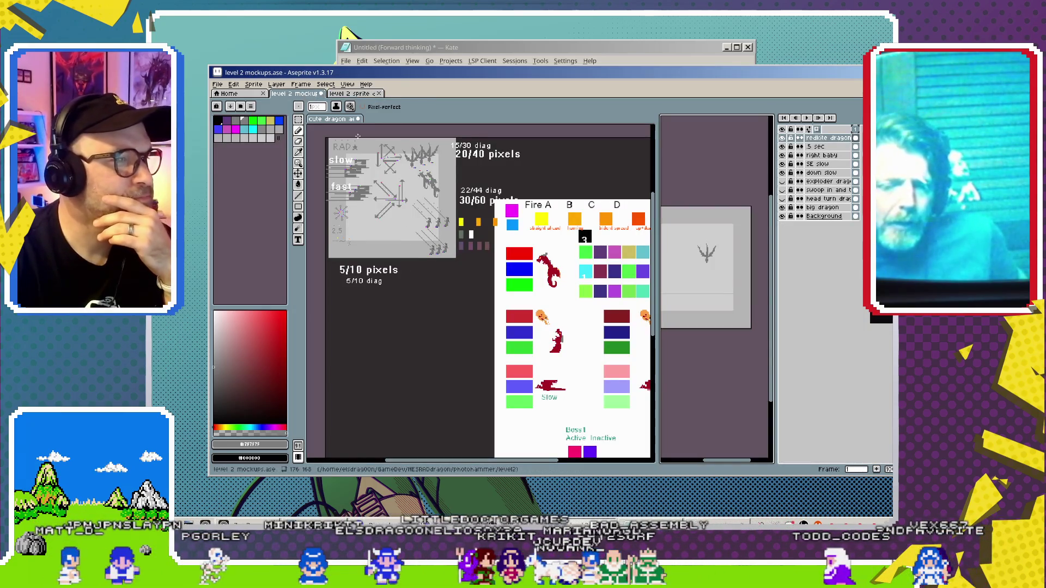
pyautogui.moveTo(658, 269)
pyautogui.mouseDown()
pyautogui.moveTo(376, 269)
pyautogui.moveTo(693, 295)
pyautogui.mouseUp()
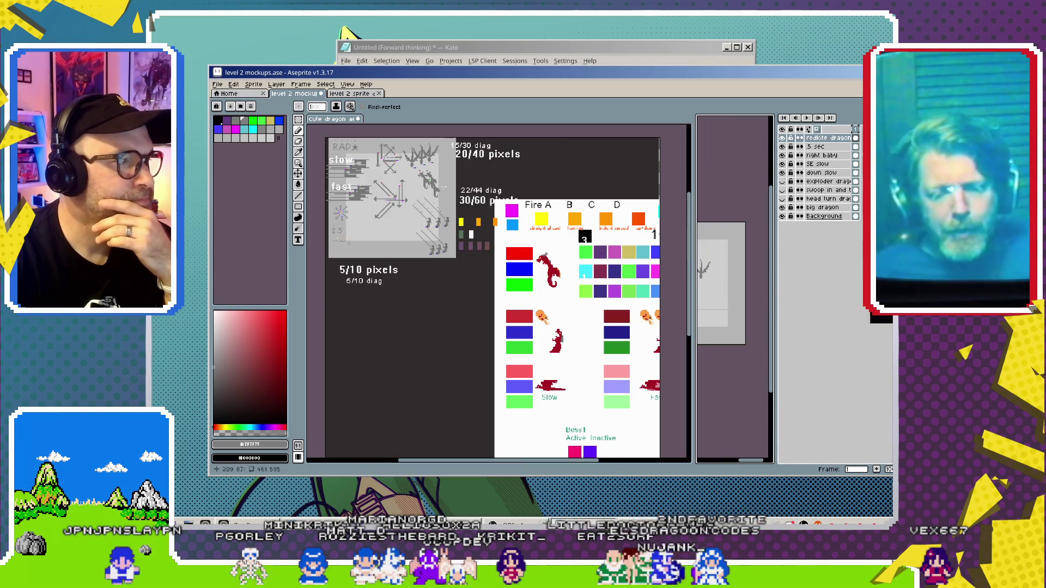
pyautogui.scroll(2, 371, 161)
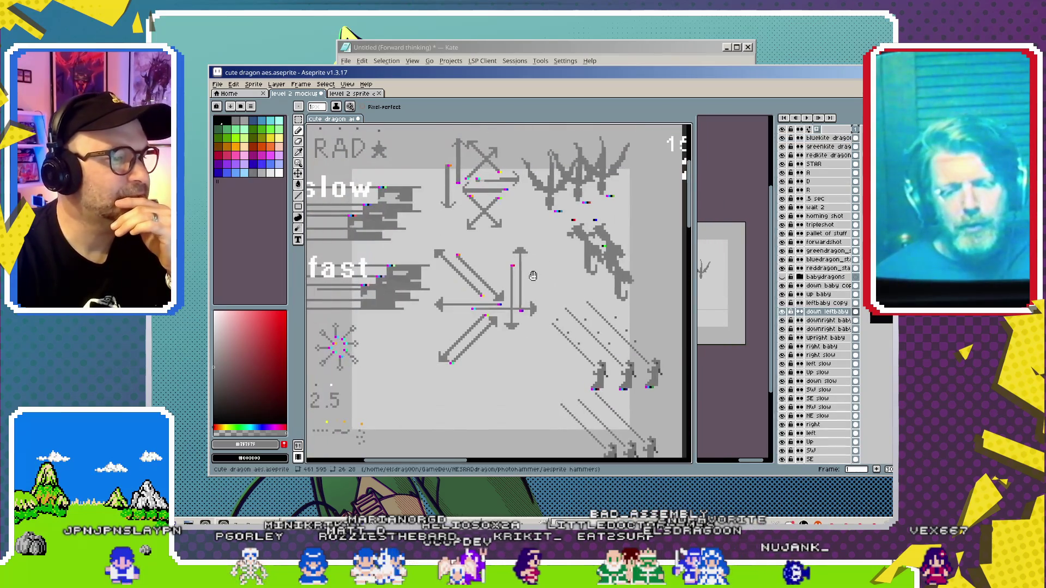
pyautogui.scroll(1, 480, 275)
pyautogui.scroll(1, 488, 273)
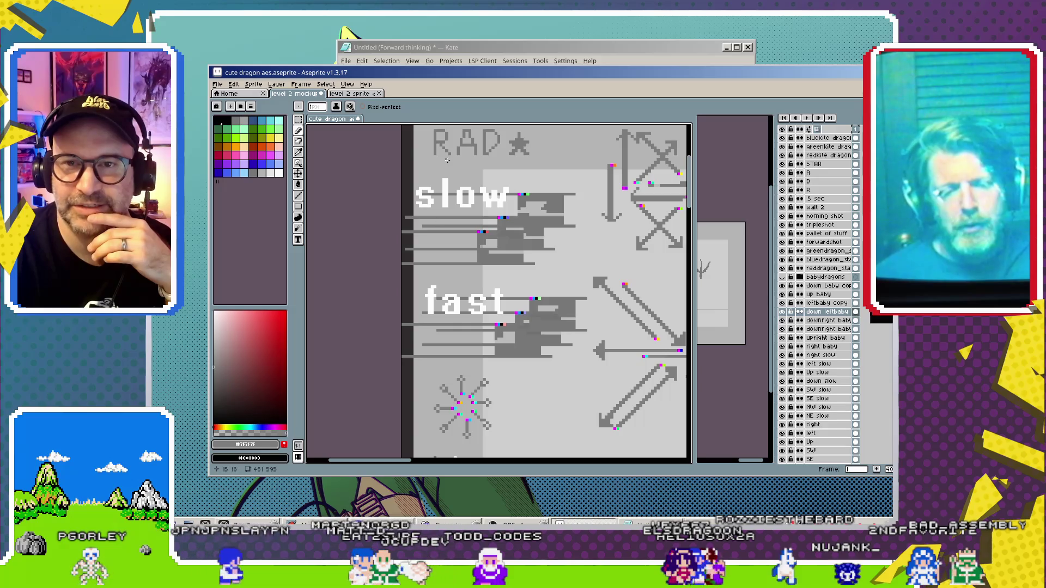
pyautogui.scroll(1, 447, 158)
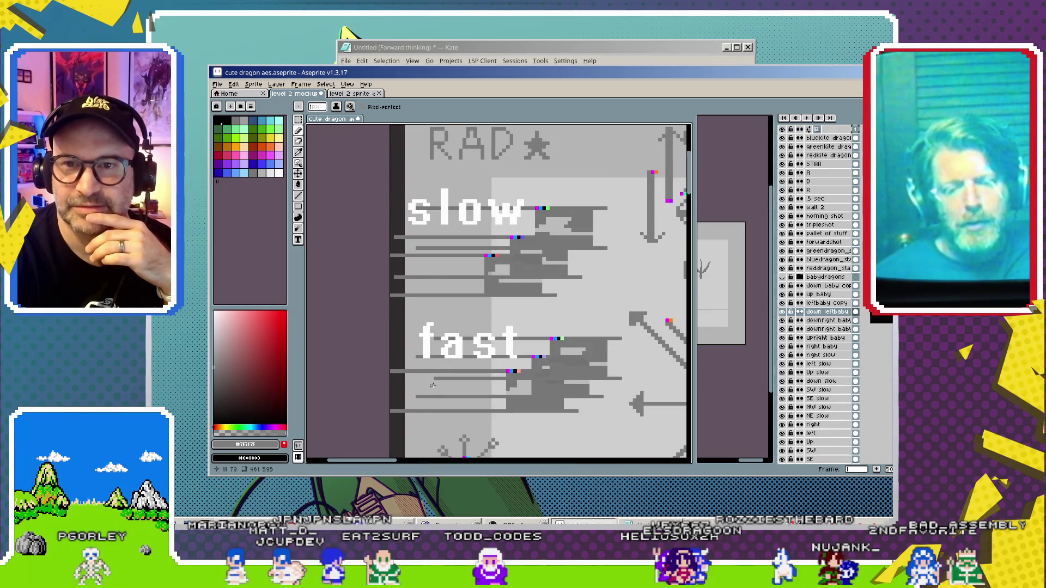
pyautogui.scroll(-1, 433, 386)
pyautogui.moveTo(486, 361); pyautogui.dragTo(459, 309)
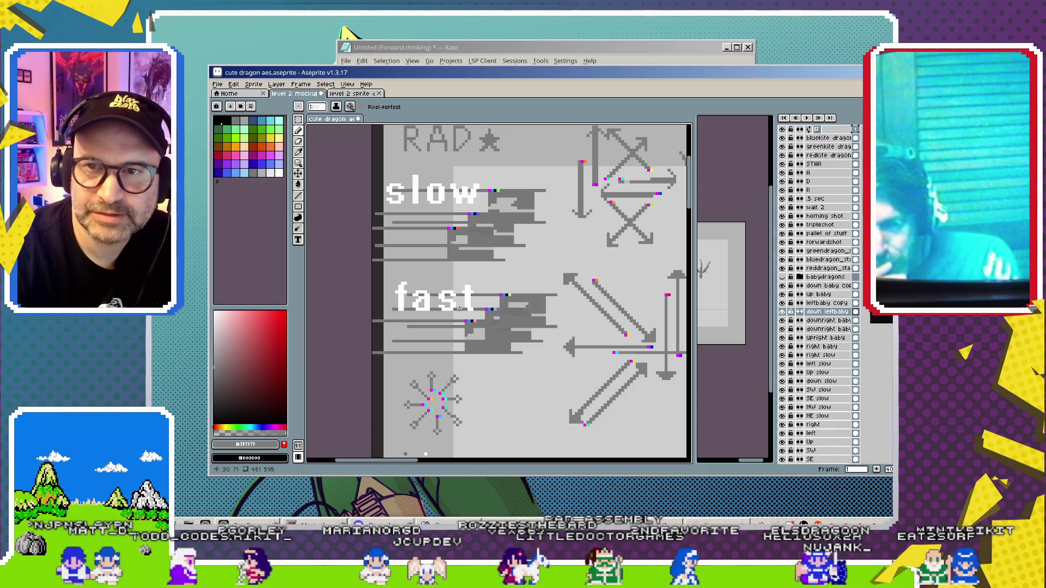
pyautogui.scroll(1, 460, 308)
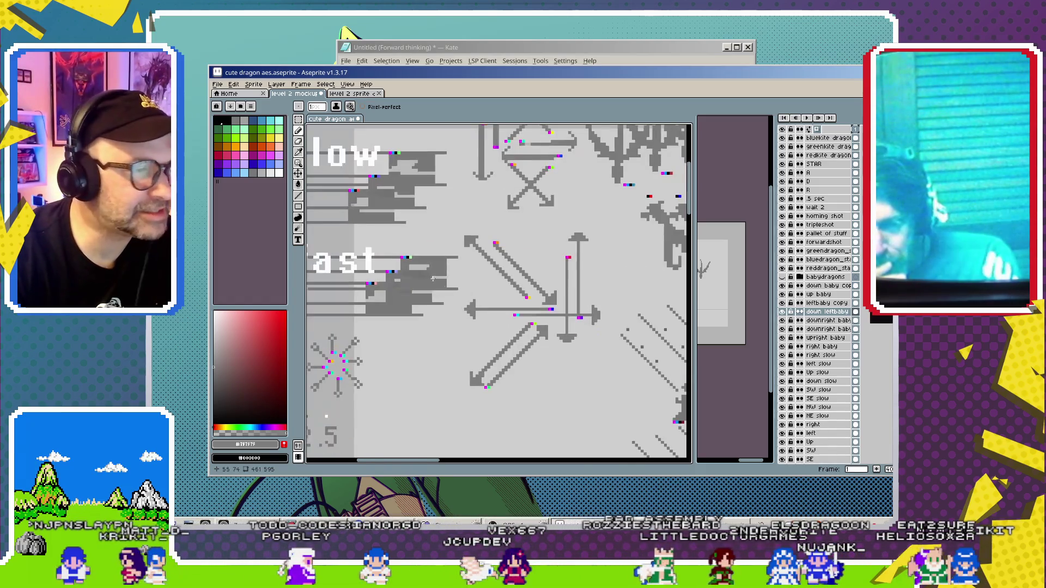
pyautogui.scroll(-3, 450, 299)
pyautogui.scroll(-1, 450, 298)
pyautogui.scroll(1, 507, 354)
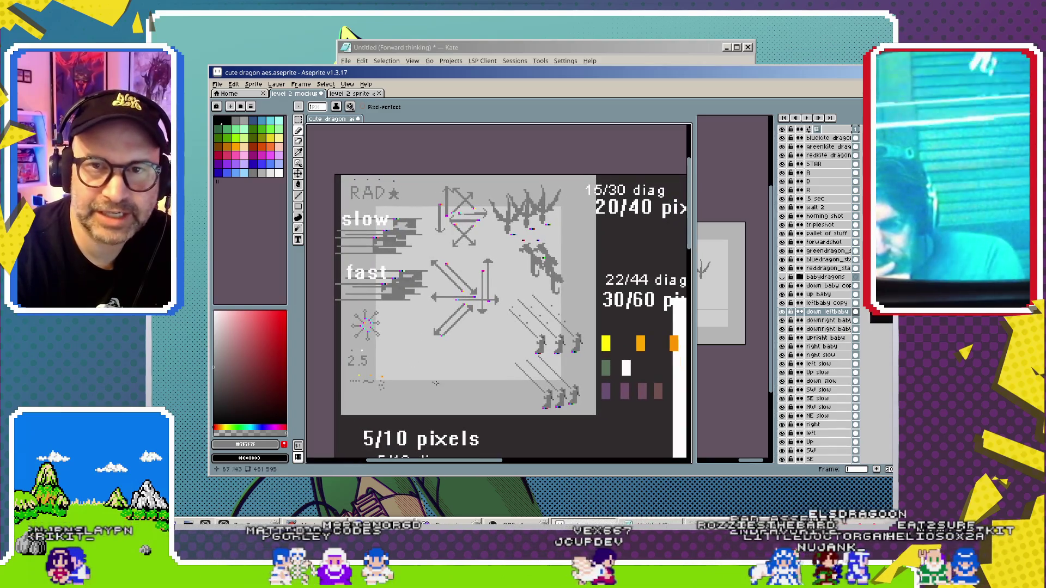